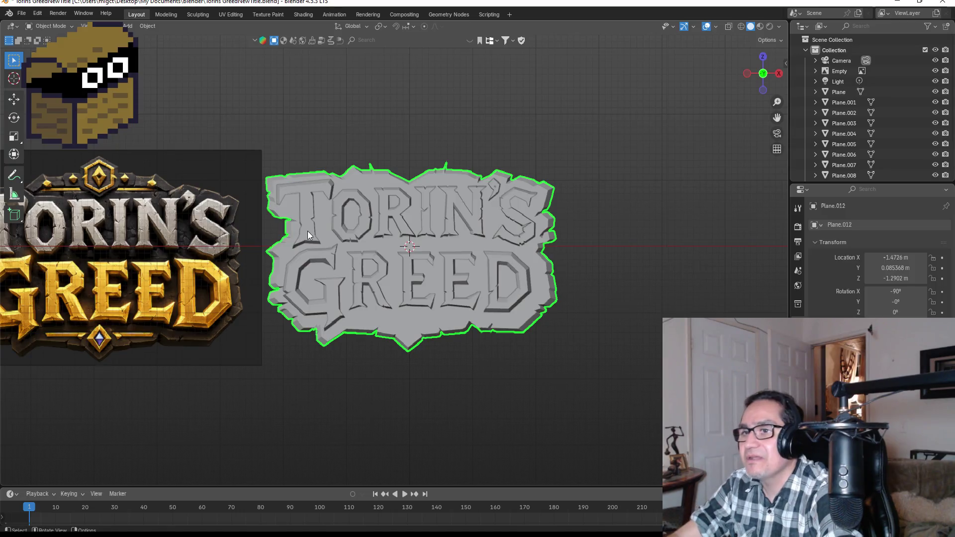
Give the G letter a new material named Gold with a darkened golden-orange base colour.
{"action": "left_click", "coordinate": [295, 255]}
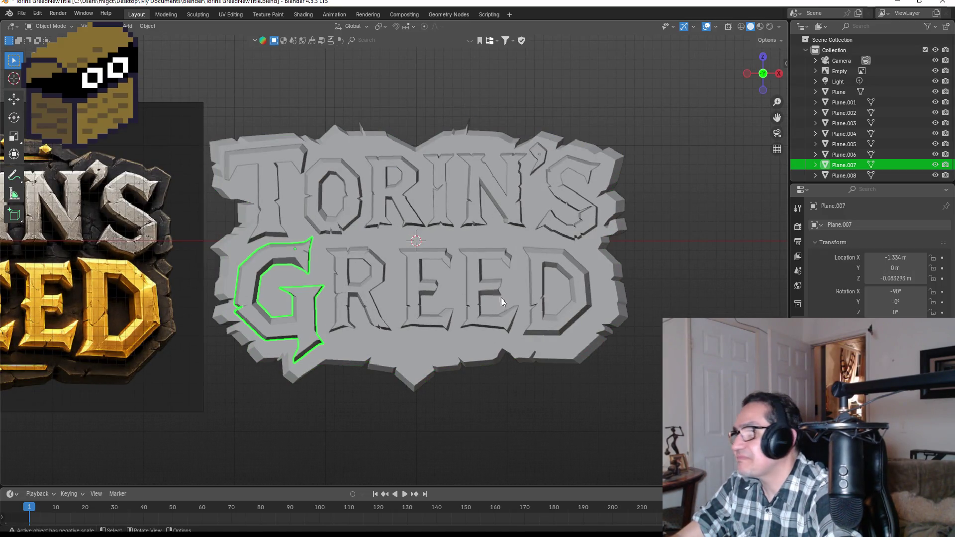
{"action": "scroll", "coordinate": [855, 113], "scroll_direction": "down", "scroll_amount": 3}
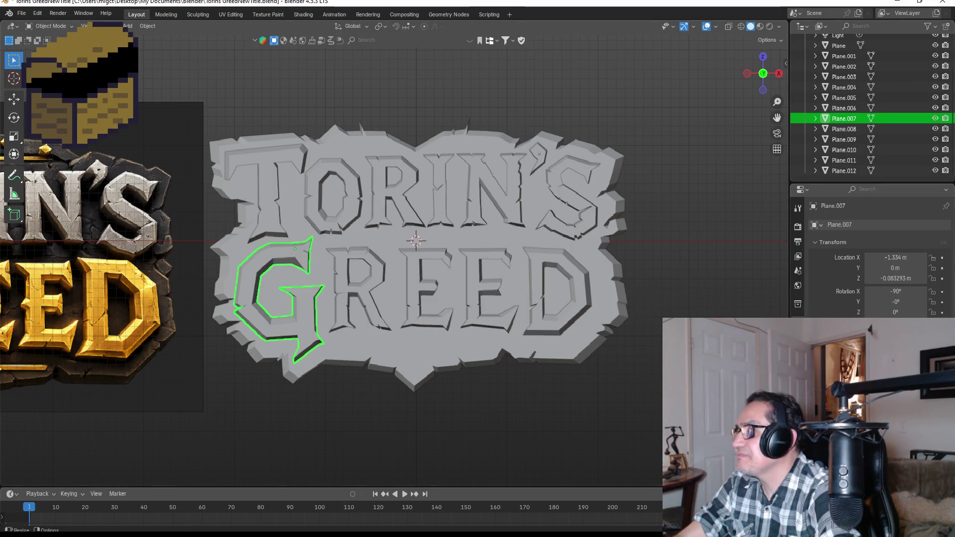
{"action": "left_click", "coordinate": [798, 412]}
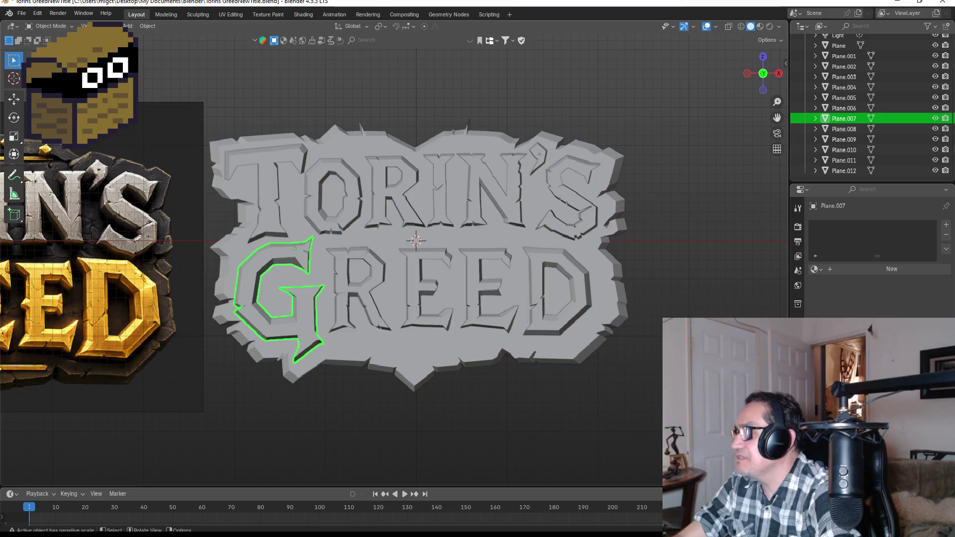
{"action": "left_click", "coordinate": [869, 272]}
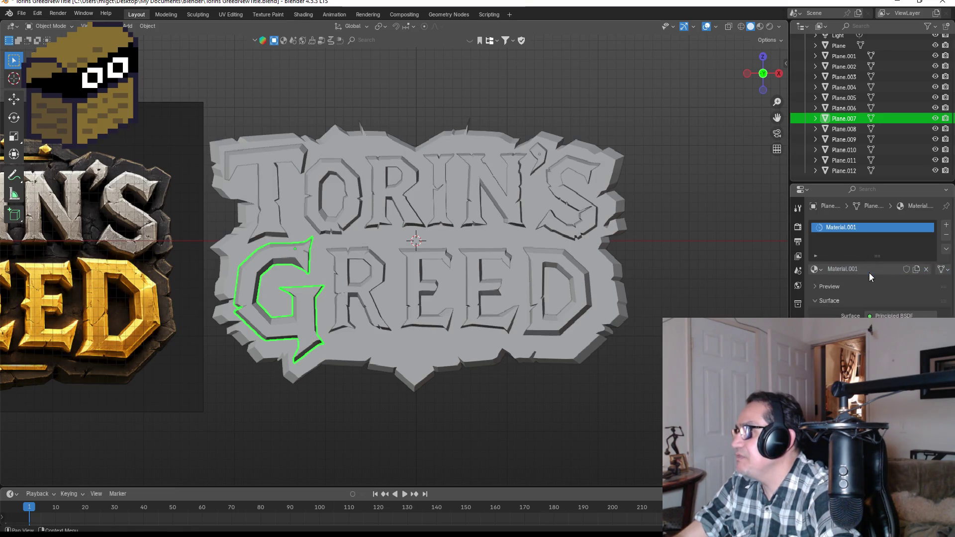
{"action": "double_click", "coordinate": [865, 229]}
{"action": "type", "text": "Gold"}
{"action": "key", "text": "Return"}
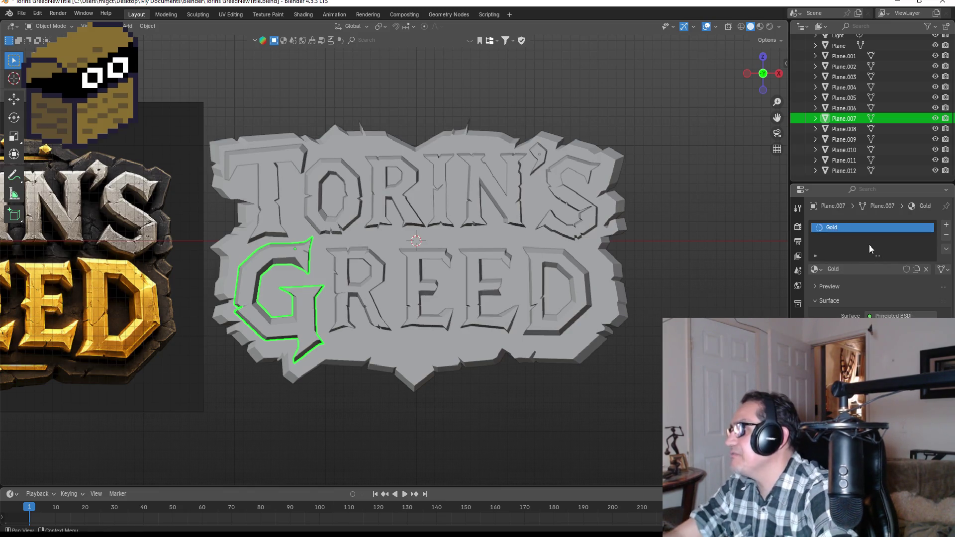
{"action": "left_click", "coordinate": [895, 327]}
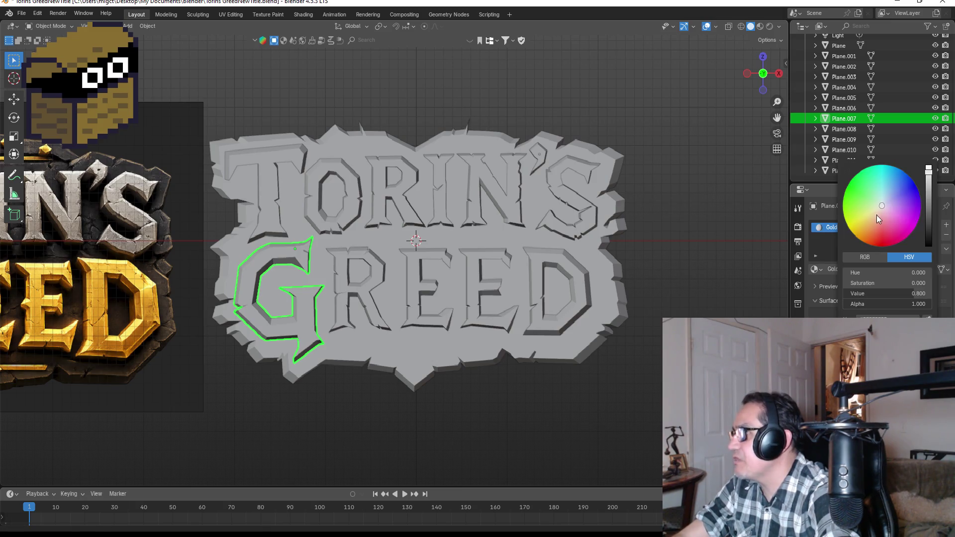
{"action": "left_click_drag", "start_coordinate": [878, 220], "coordinate": [865, 224]}
{"action": "left_click_drag", "start_coordinate": [928, 171], "coordinate": [928, 182]}
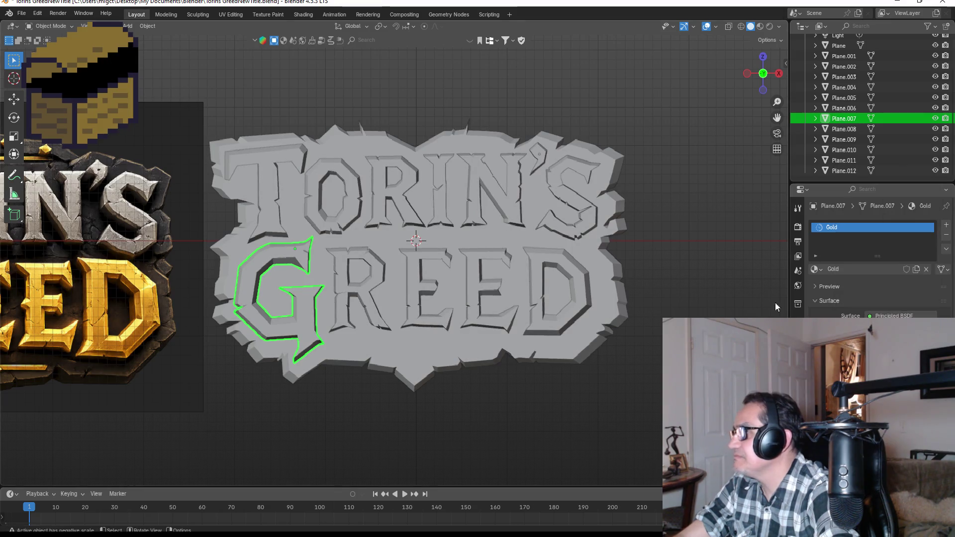
{"action": "left_click", "coordinate": [819, 397]}
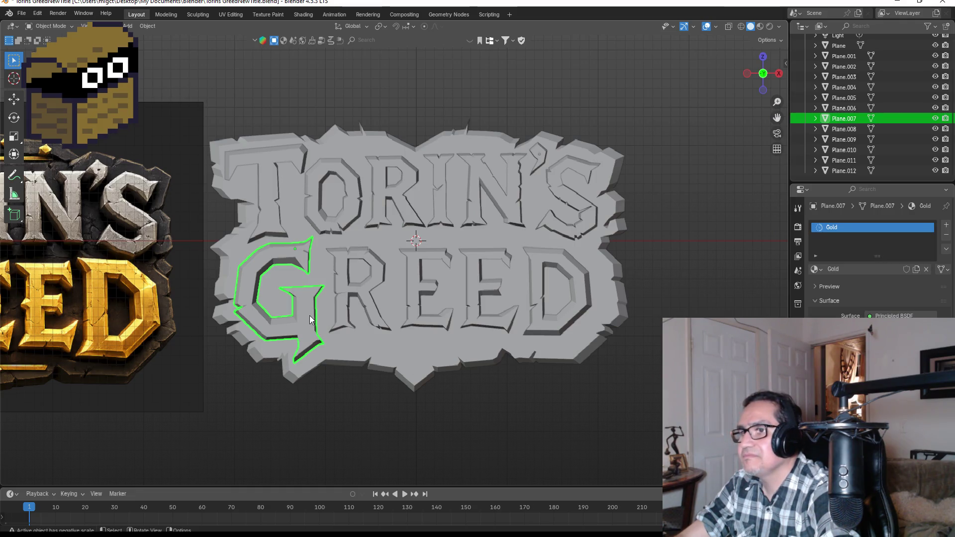
Reselect the G letter in front view and toggle in and out of Edit Mode.
{"action": "key", "text": "a"}
{"action": "left_click", "coordinate": [303, 303]}
{"action": "key", "text": "a"}
{"action": "left_click", "coordinate": [303, 303]}
{"action": "left_click_drag", "start_coordinate": [303, 306], "coordinate": [336, 306]}
{"action": "key", "text": "KP_1"}
{"action": "left_click", "coordinate": [312, 306]}
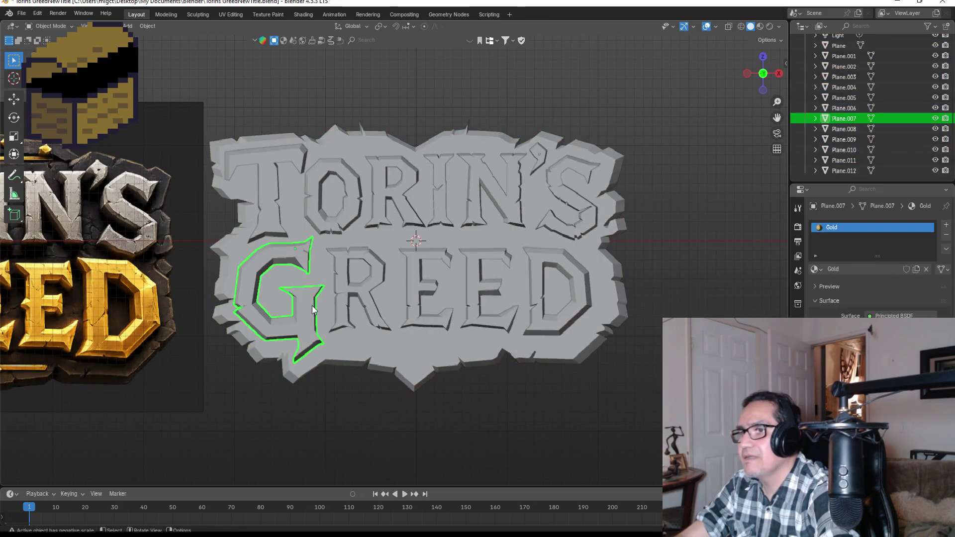
{"action": "key", "text": "Tab"}
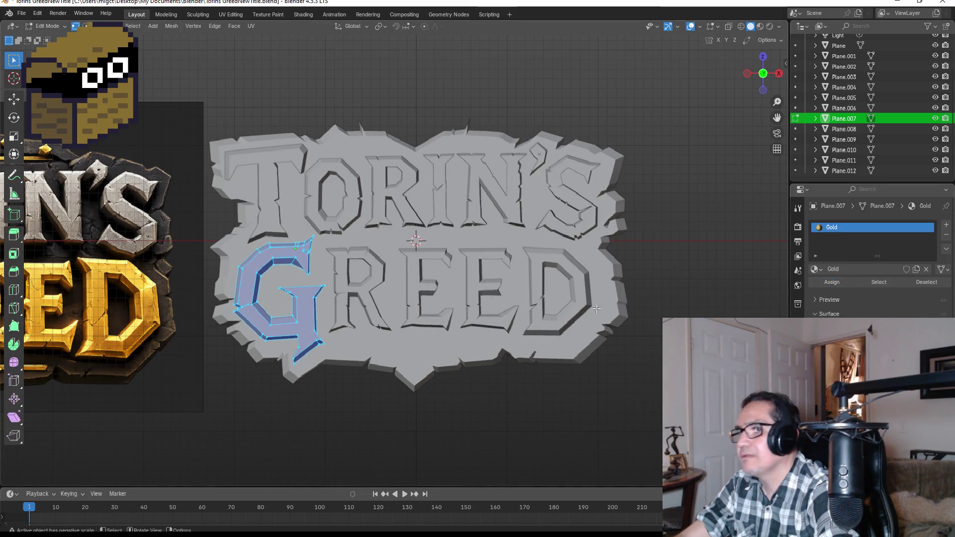
{"action": "key", "text": "Tab"}
Switch the viewport shading to Material Preview.
{"action": "key", "text": "z"}
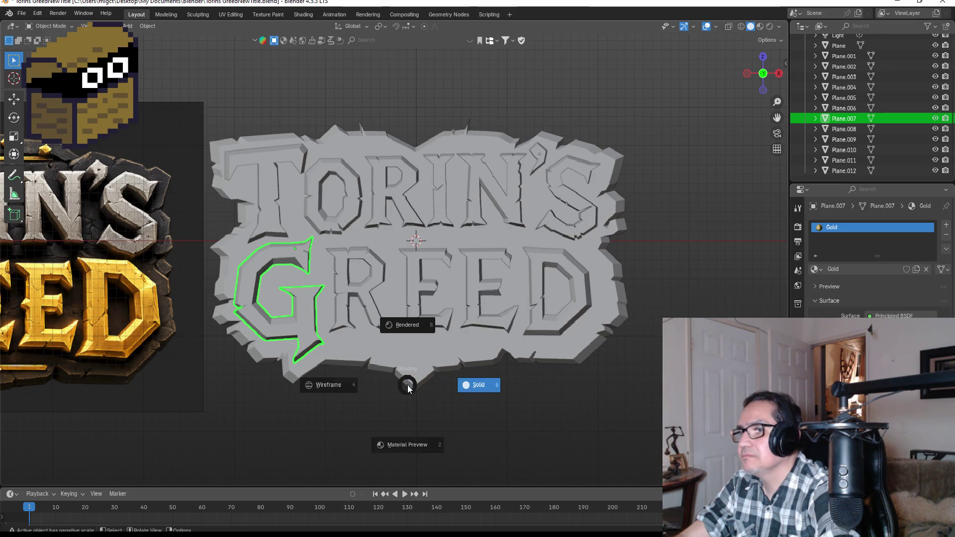
{"action": "left_click", "coordinate": [412, 442]}
{"action": "left_click", "coordinate": [357, 398]}
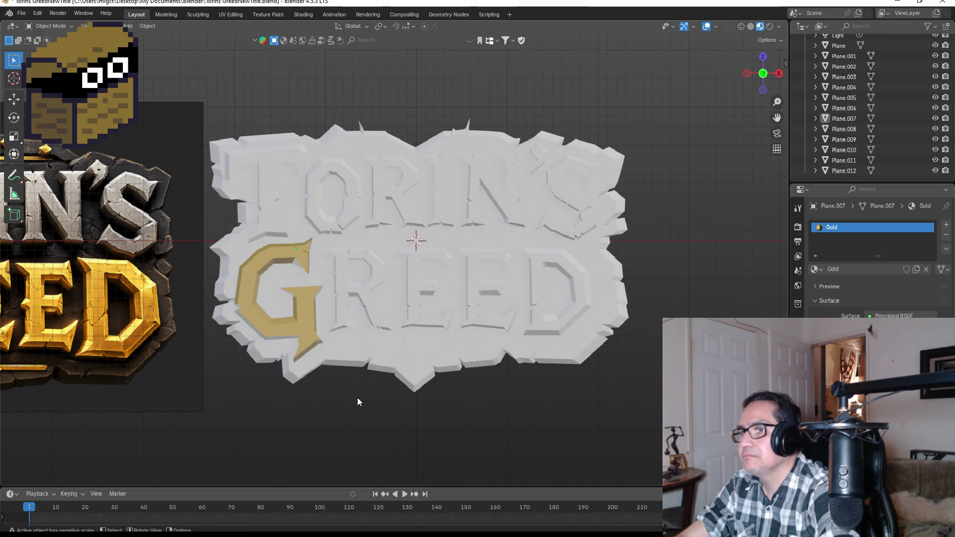
{"action": "scroll", "coordinate": [277, 312], "scroll_direction": "up", "scroll_amount": 2}
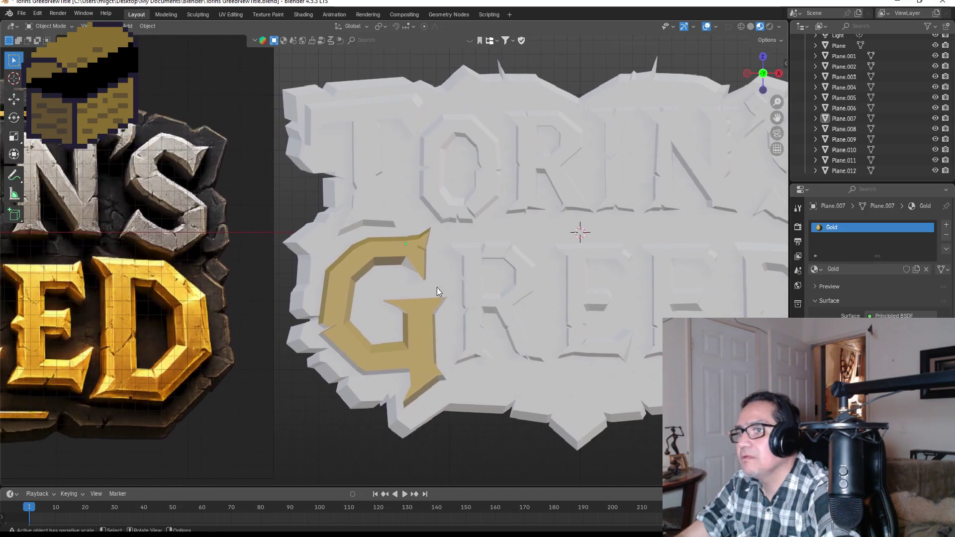
{"action": "scroll", "coordinate": [437, 288], "scroll_direction": "up", "scroll_amount": 4}
Assign Gold to every face of the G, then select the stone backing slab.
{"action": "left_click", "coordinate": [434, 244]}
{"action": "scroll", "coordinate": [438, 243], "scroll_direction": "down", "scroll_amount": 4}
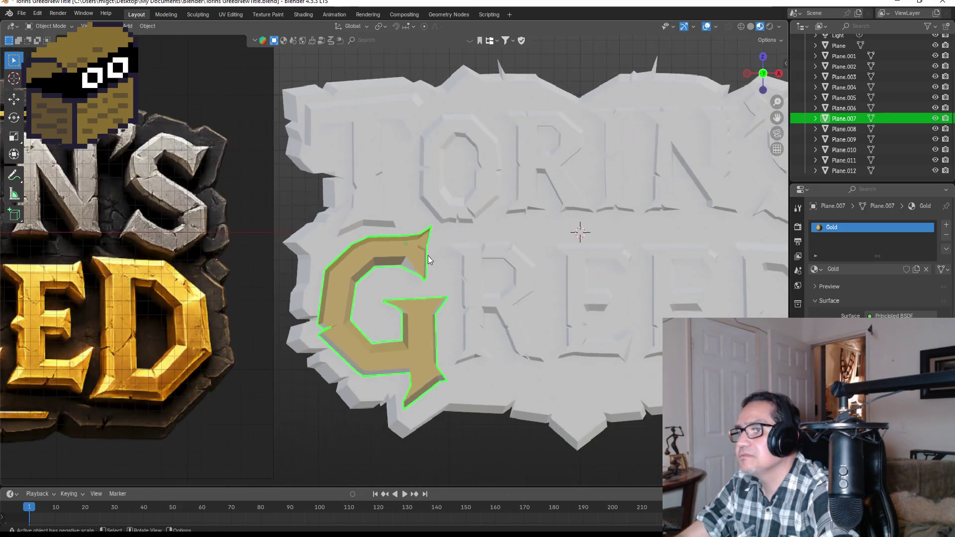
{"action": "key", "text": "Tab"}
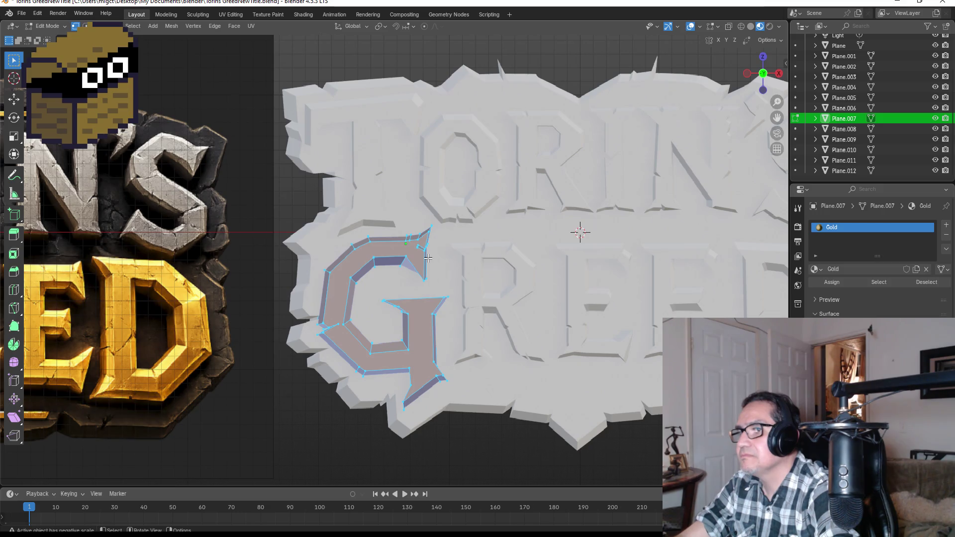
{"action": "left_click", "coordinate": [830, 283]}
{"action": "key", "text": "Tab"}
{"action": "scroll", "coordinate": [512, 326], "scroll_direction": "down", "scroll_amount": 4}
{"action": "scroll", "coordinate": [511, 326], "scroll_direction": "up", "scroll_amount": 3}
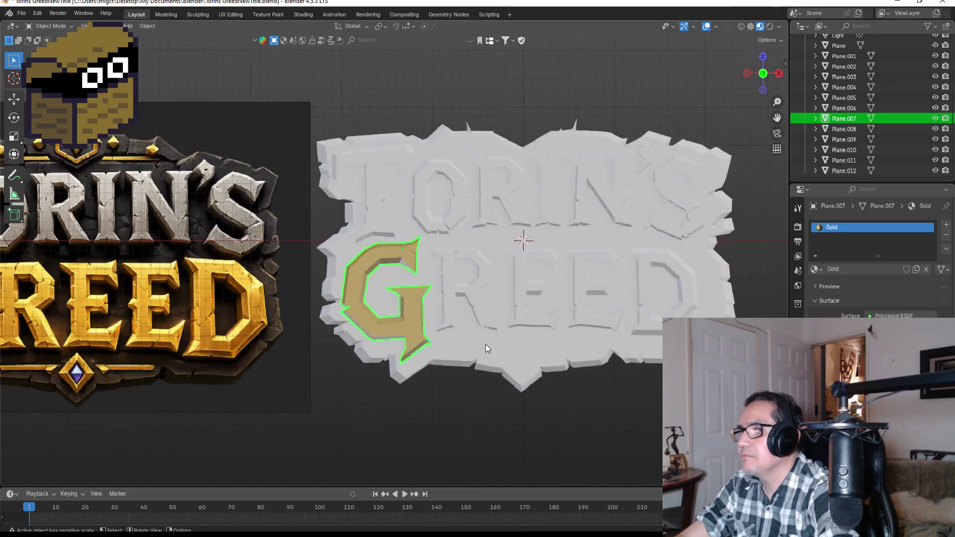
{"action": "left_click", "coordinate": [608, 354]}
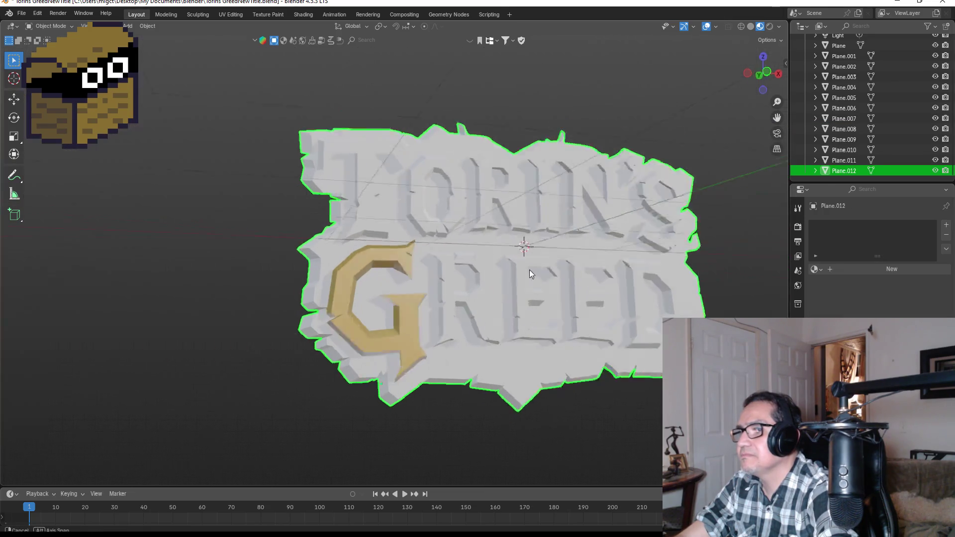
{"action": "scroll", "coordinate": [501, 282], "scroll_direction": "down", "scroll_amount": 3}
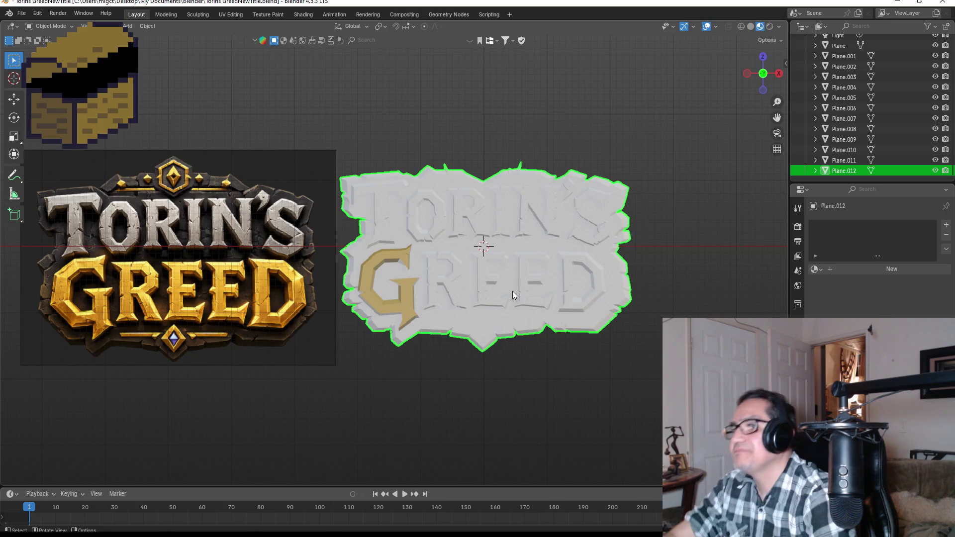
{"action": "scroll", "coordinate": [512, 290], "scroll_direction": "up", "scroll_amount": 3}
{"action": "scroll", "coordinate": [380, 264], "scroll_direction": "up", "scroll_amount": 2}
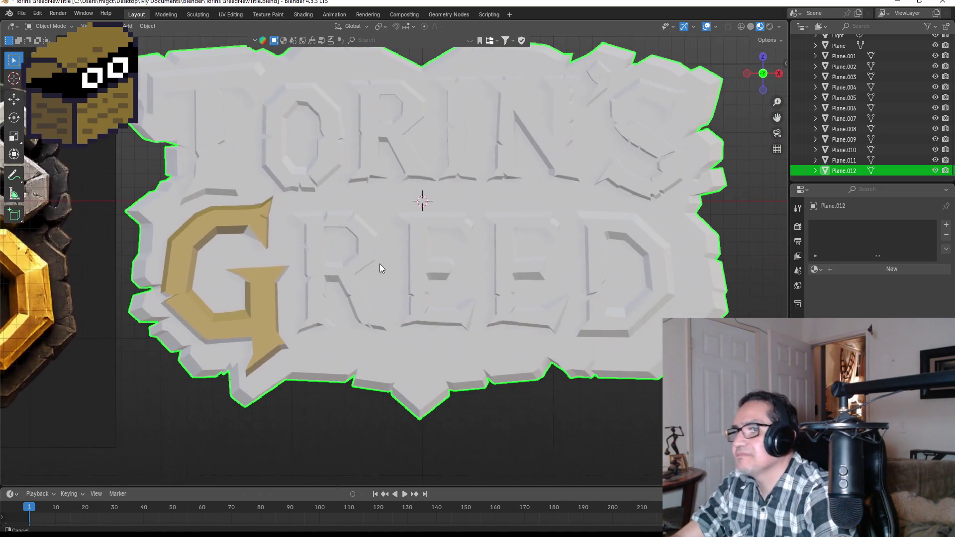
Give the R of GREED the Gold material across its whole mesh.
{"action": "left_click", "coordinate": [366, 234]}
{"action": "key", "text": "Tab"}
{"action": "key", "text": "a"}
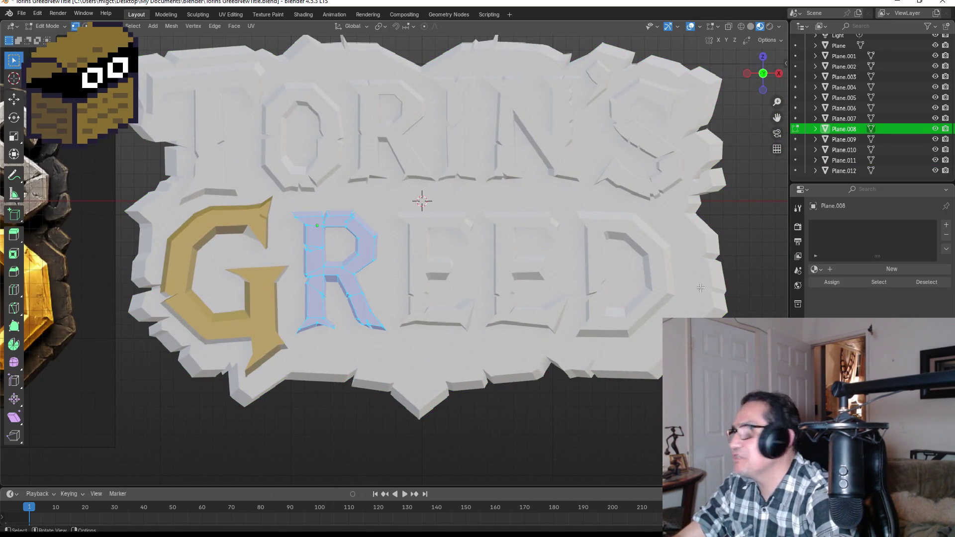
{"action": "left_click", "coordinate": [815, 269]}
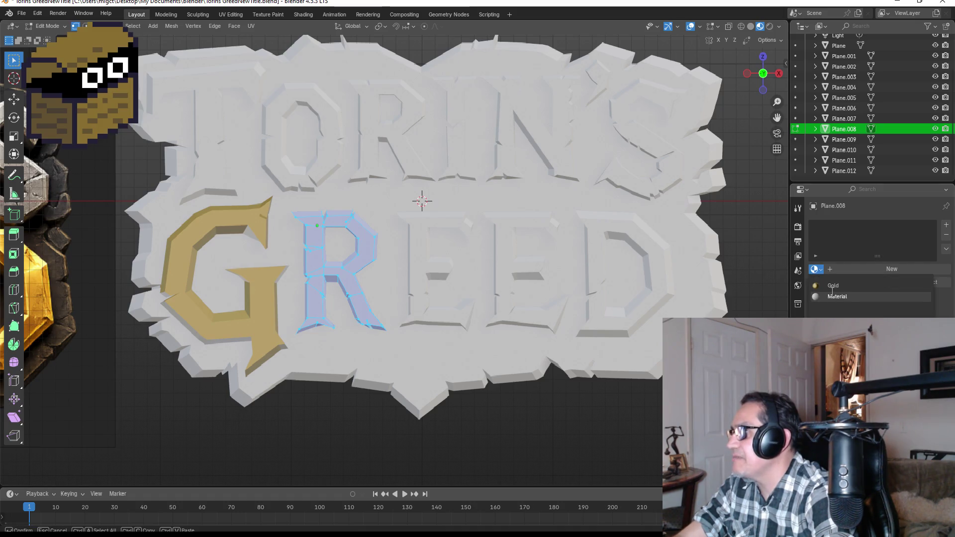
{"action": "left_click", "coordinate": [833, 286]}
{"action": "key", "text": "Tab"}
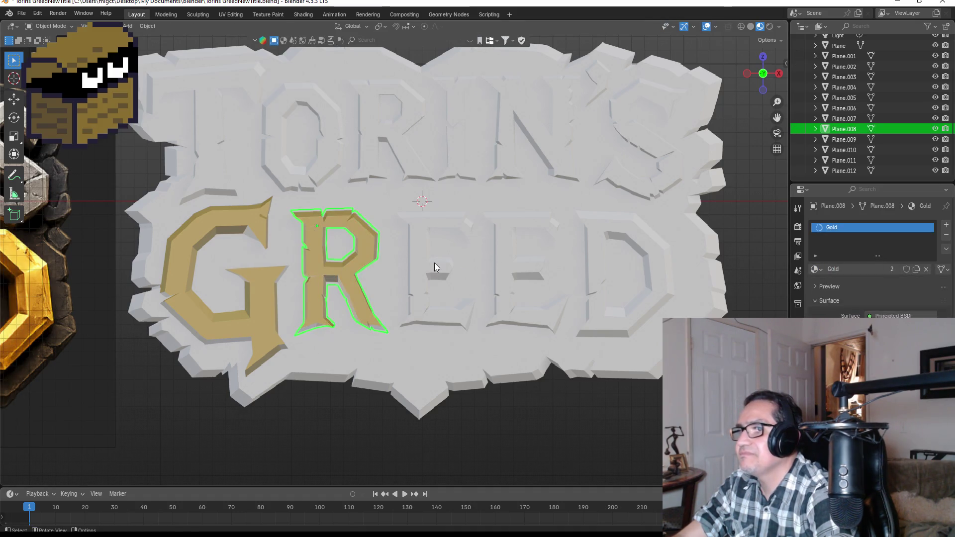
Apply the Gold material to the first E of GREED.
{"action": "left_click", "coordinate": [435, 261]}
{"action": "key", "text": "a"}
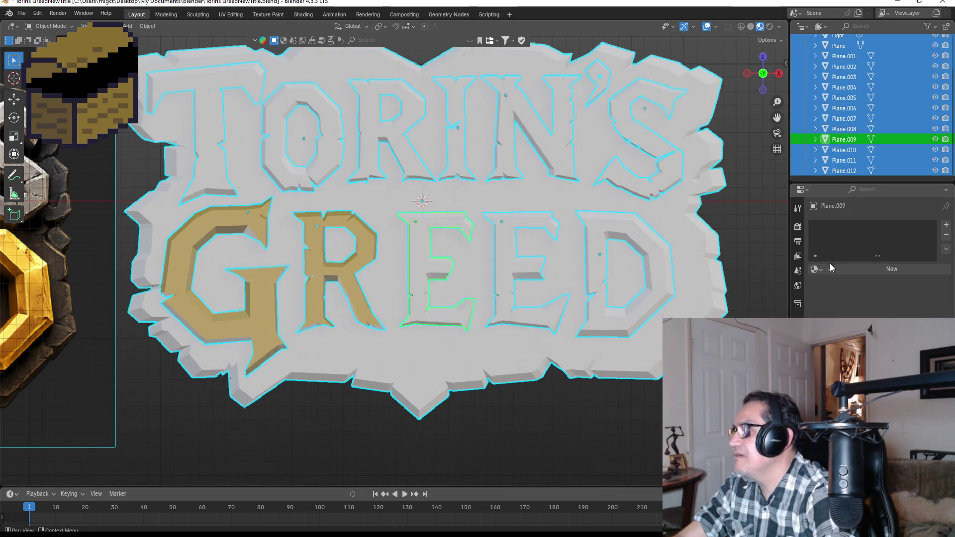
{"action": "left_click", "coordinate": [418, 263]}
{"action": "key", "text": "Tab"}
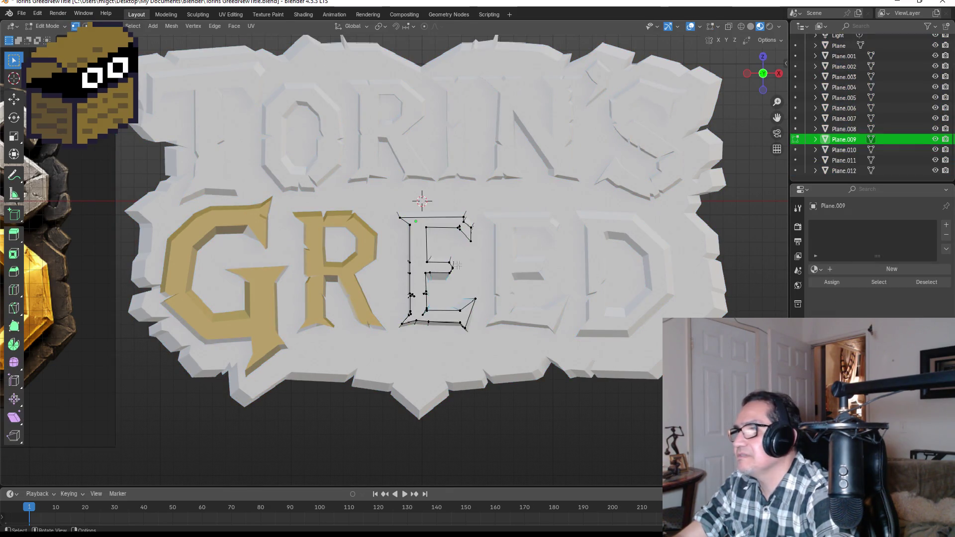
{"action": "key", "text": "a"}
{"action": "left_click", "coordinate": [814, 269]}
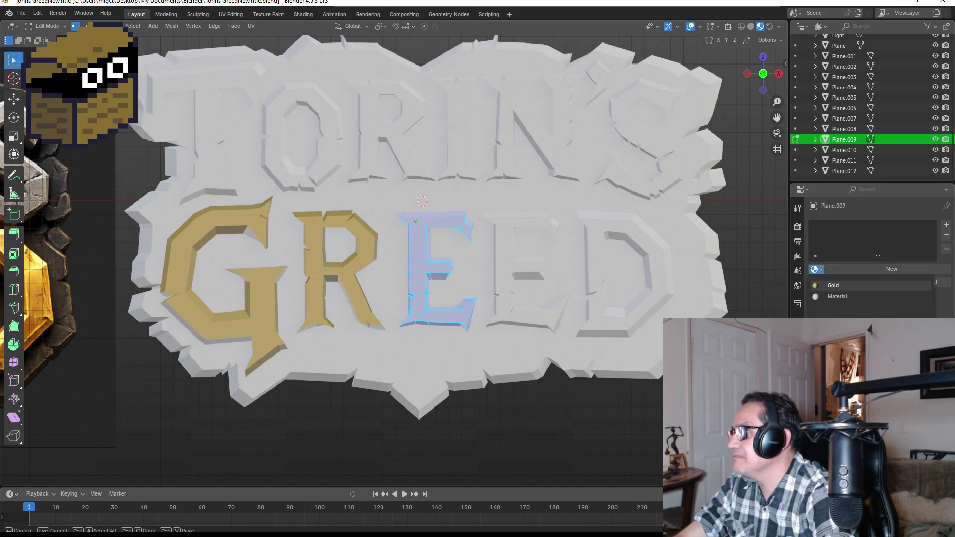
{"action": "left_click", "coordinate": [833, 285]}
{"action": "key", "text": "Tab"}
Apply the Gold material to the second E of GREED.
{"action": "left_click", "coordinate": [533, 269]}
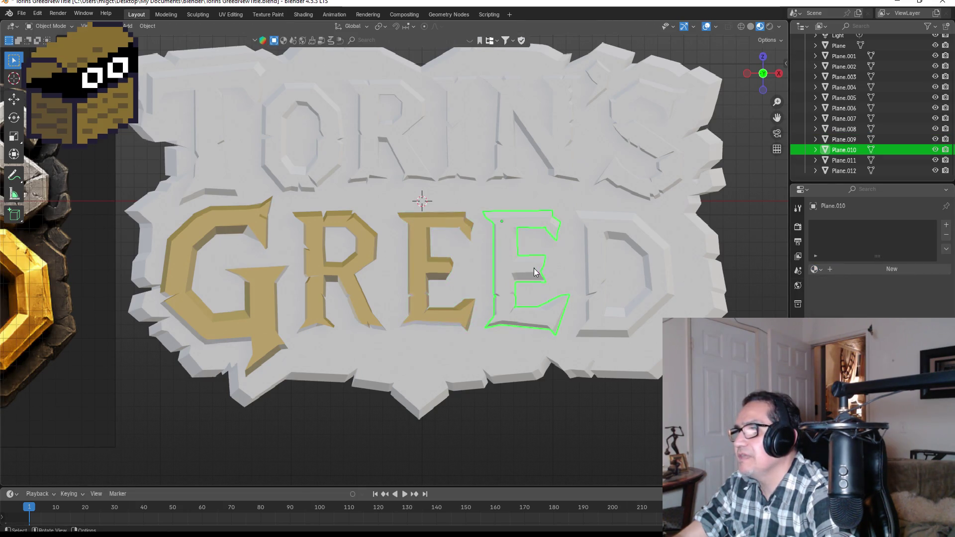
{"action": "key", "text": "Tab"}
{"action": "key", "text": "a"}
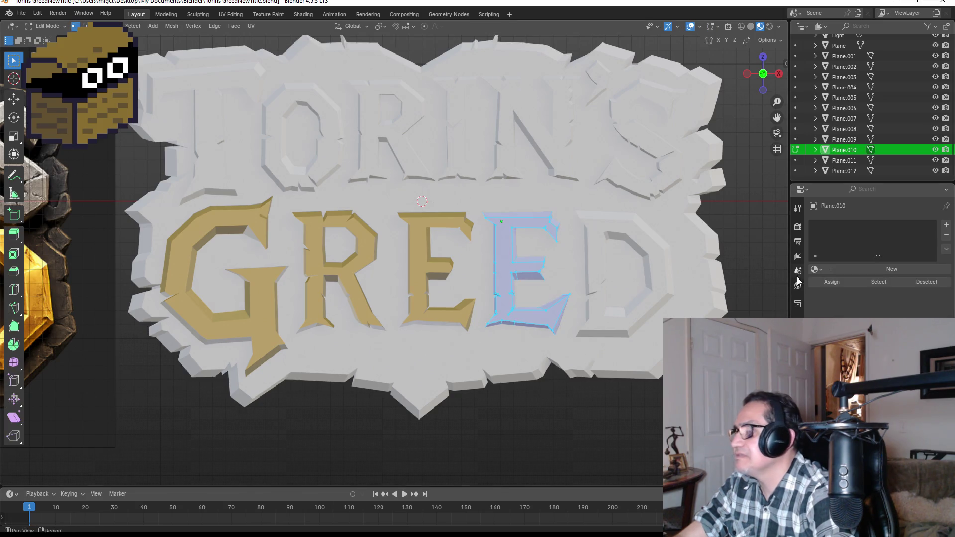
{"action": "left_click", "coordinate": [814, 269]}
{"action": "left_click", "coordinate": [833, 286]}
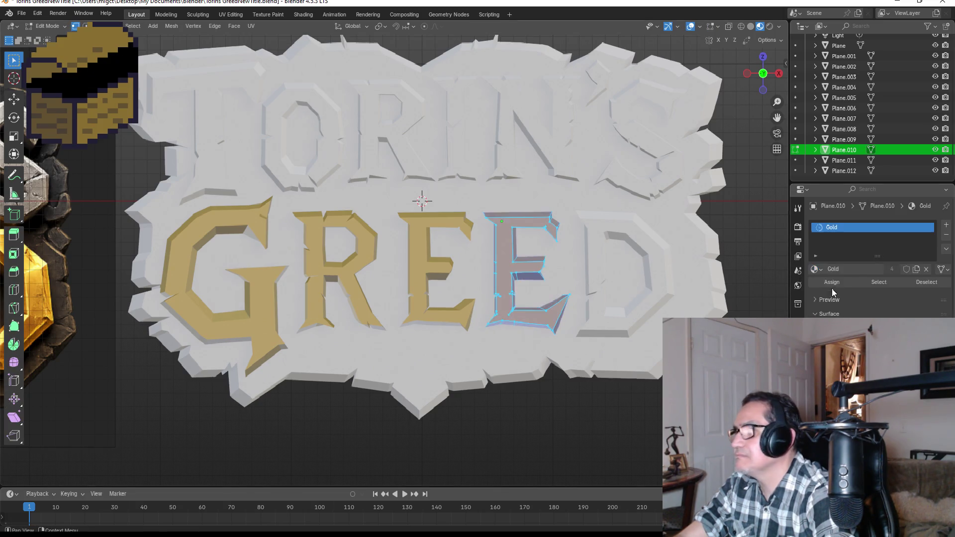
{"action": "key", "text": "Tab"}
Give the D the Gold material, then select the background plaque.
{"action": "left_click", "coordinate": [668, 265]}
{"action": "key", "text": "Tab"}
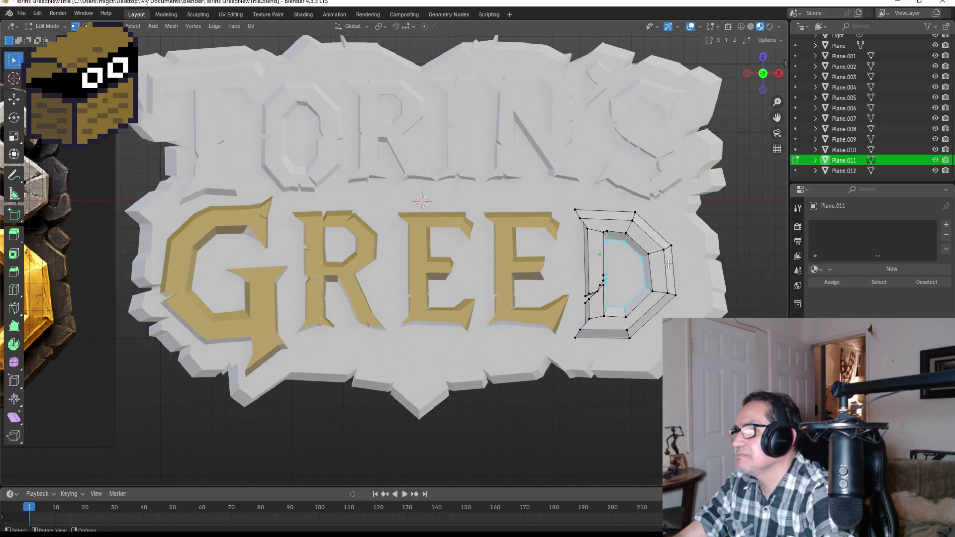
{"action": "key", "text": "a"}
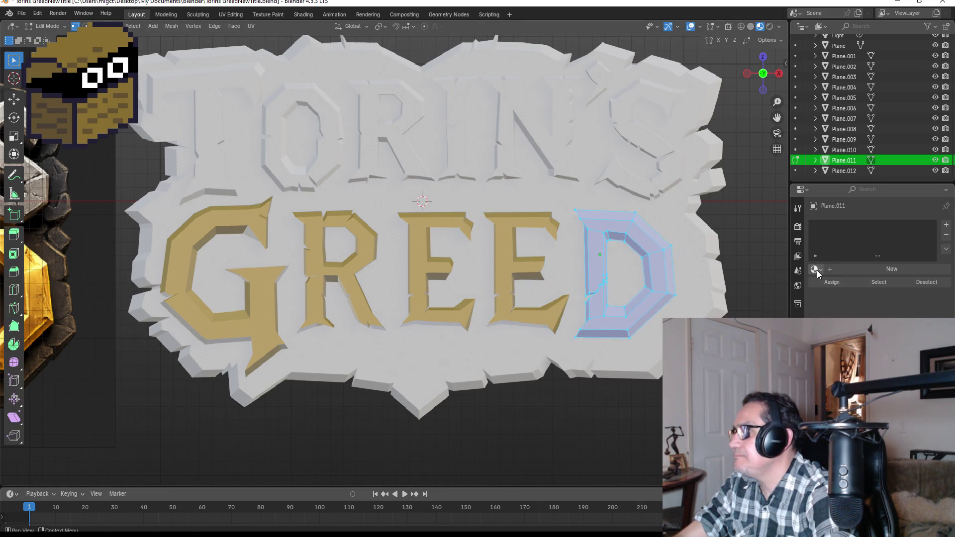
{"action": "left_click", "coordinate": [816, 270]}
{"action": "left_click", "coordinate": [833, 285]}
{"action": "key", "text": "Tab"}
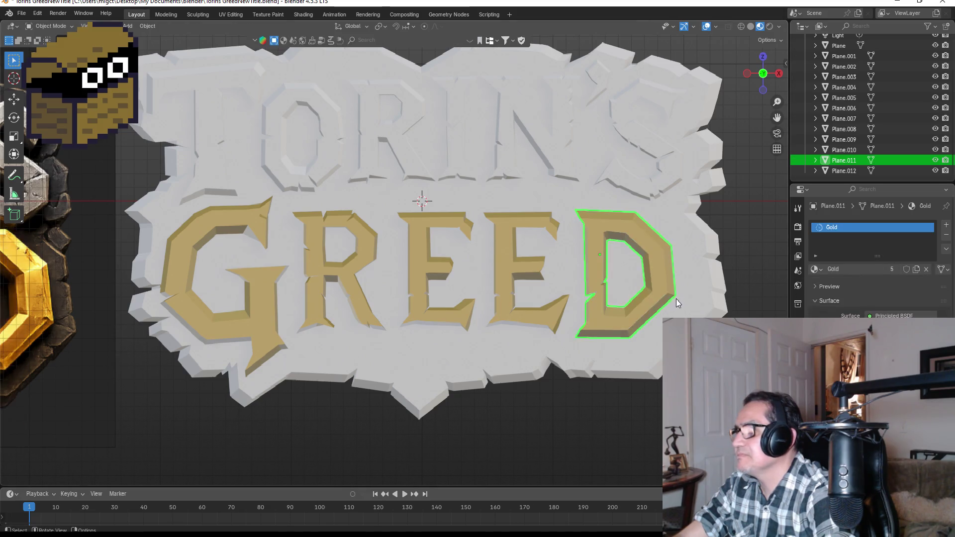
{"action": "scroll", "coordinate": [404, 290], "scroll_direction": "down", "scroll_amount": 5}
{"action": "scroll", "coordinate": [392, 269], "scroll_direction": "up", "scroll_amount": 3}
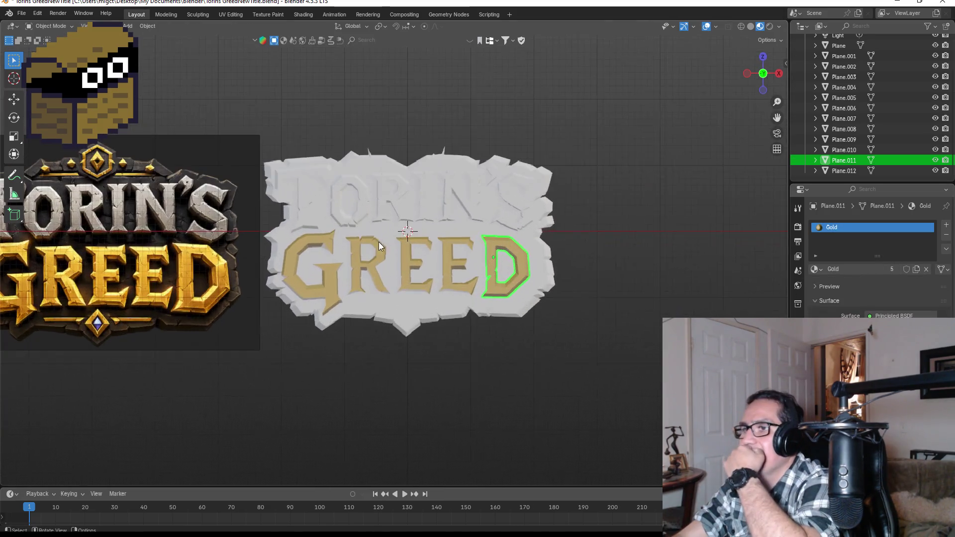
{"action": "left_click", "coordinate": [423, 310]}
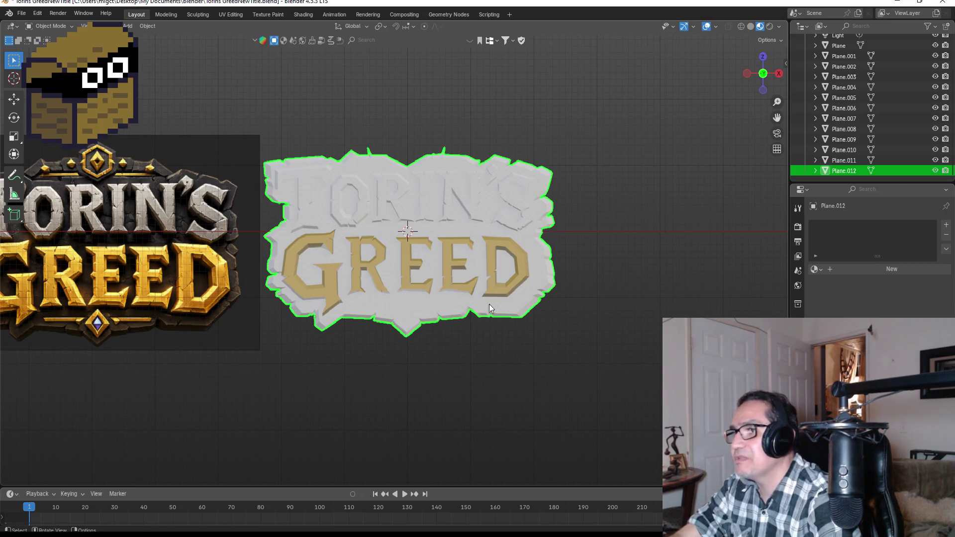
Add a material slot to the plaque holding a new material named Charcoal.
{"action": "left_click", "coordinate": [946, 224]}
{"action": "left_click", "coordinate": [857, 270]}
{"action": "double_click", "coordinate": [844, 228]}
{"action": "key", "text": "BackSpace"}
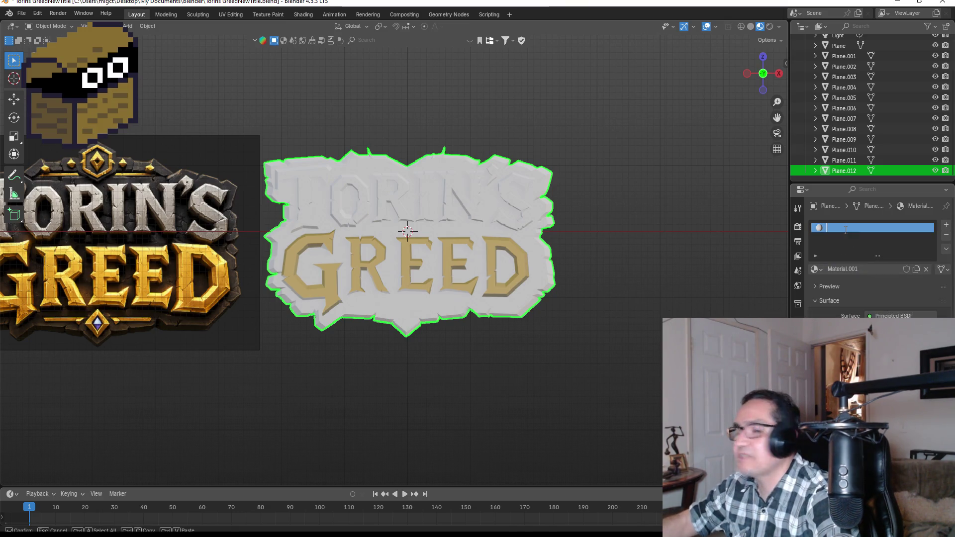
{"action": "type", "text": "Charcoa"}
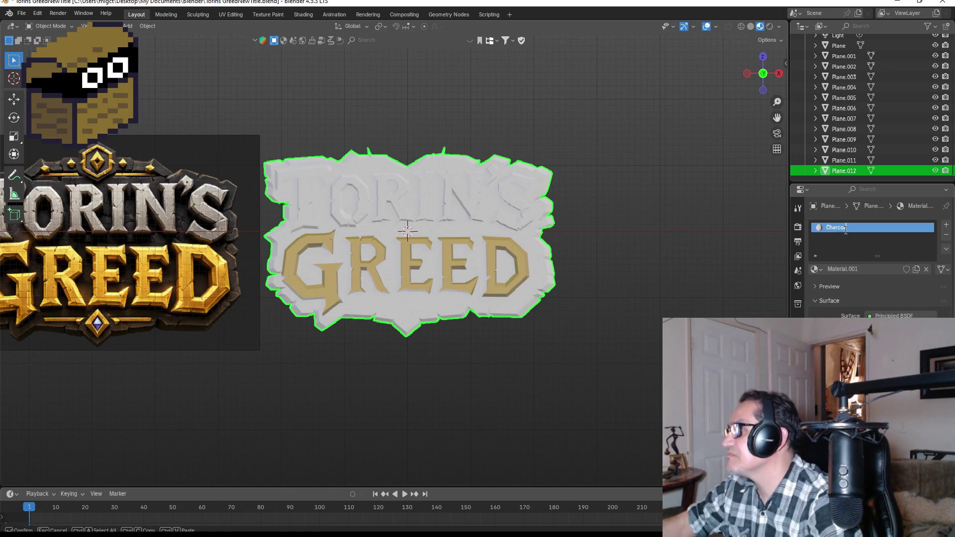
{"action": "type", "text": "l"}
{"action": "key", "text": "Return"}
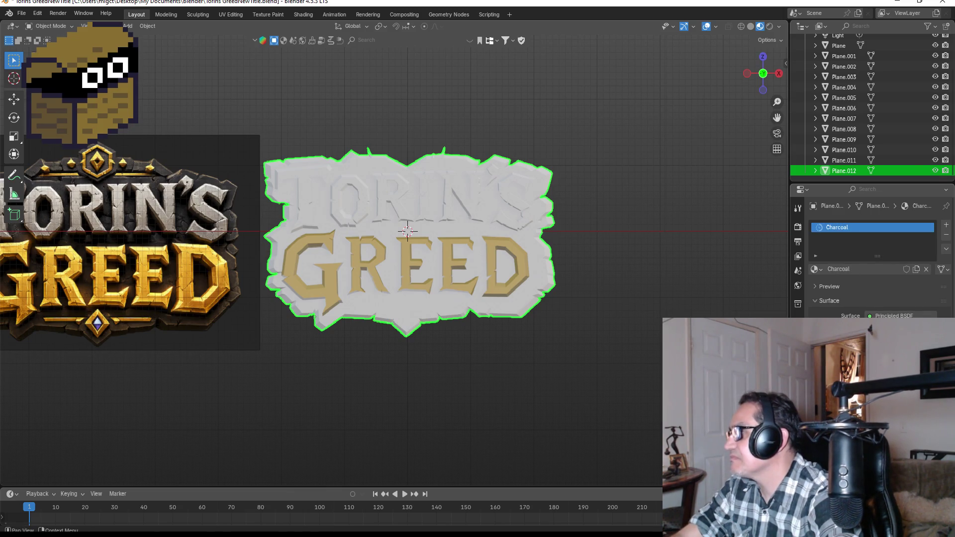
Darken the Charcoal base colour to near black and inspect the logo's depth.
{"action": "left_click", "coordinate": [890, 326]}
{"action": "left_click_drag", "start_coordinate": [932, 213], "coordinate": [928, 231]}
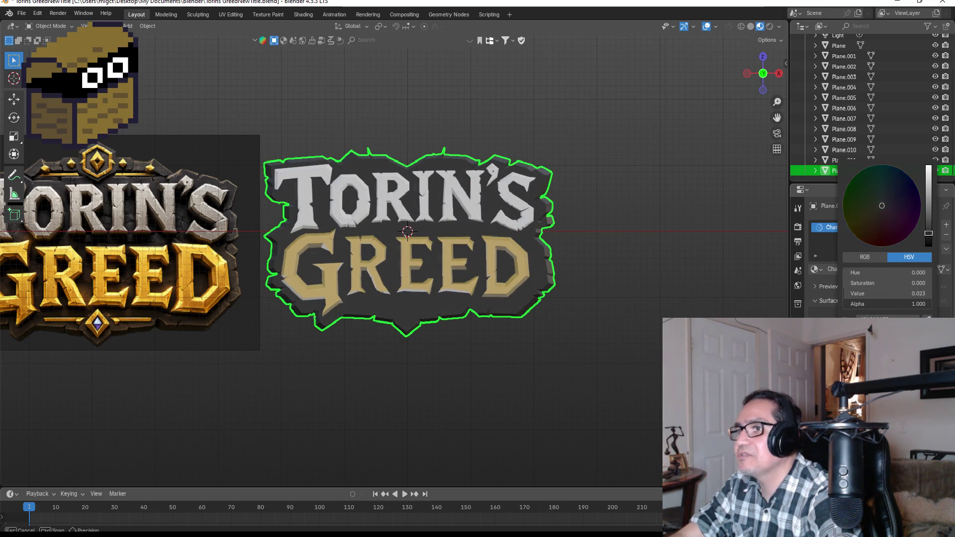
{"action": "left_click_drag", "start_coordinate": [928, 231], "coordinate": [927, 233]}
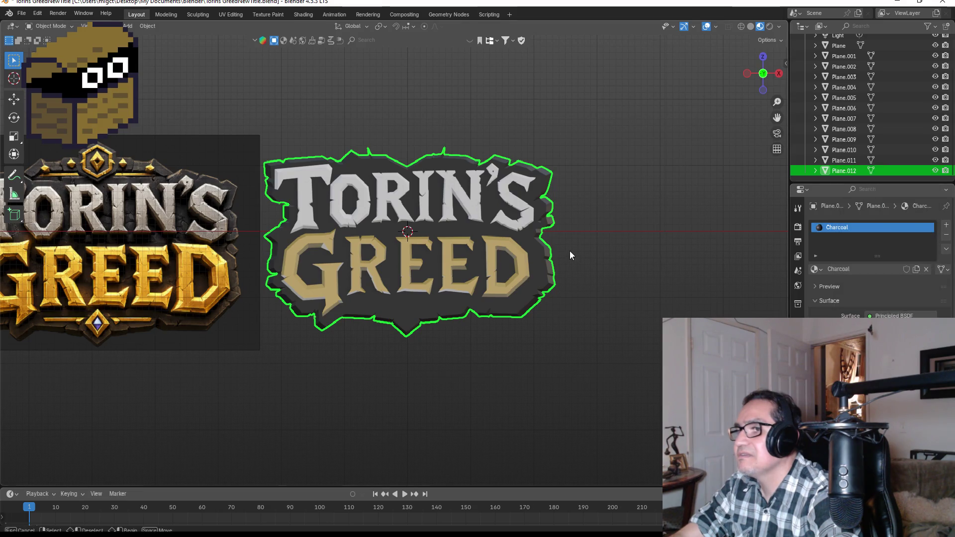
{"action": "scroll", "coordinate": [505, 225], "scroll_direction": "up", "scroll_amount": 3}
{"action": "mouse_move", "coordinate": [497, 225]}
{"action": "left_mouse_down"}
{"action": "mouse_move", "coordinate": [533, 223]}
{"action": "mouse_move", "coordinate": [458, 226]}
{"action": "left_mouse_up"}
{"action": "scroll", "coordinate": [377, 237], "scroll_direction": "down", "scroll_amount": 3}
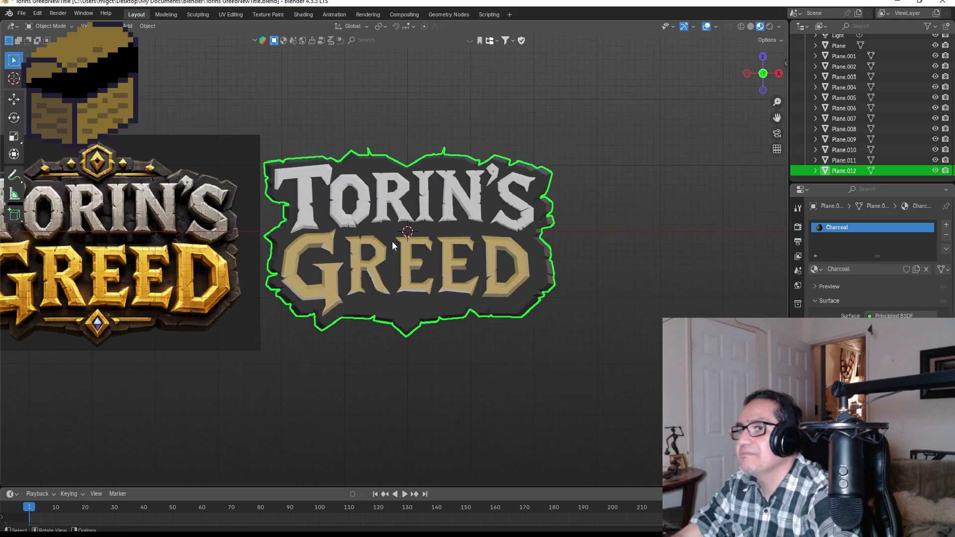
{"action": "left_click", "coordinate": [613, 256]}
Create a new material named Stone on the T and darken its base colour to grey.
{"action": "scroll", "coordinate": [449, 195], "scroll_direction": "up", "scroll_amount": 6}
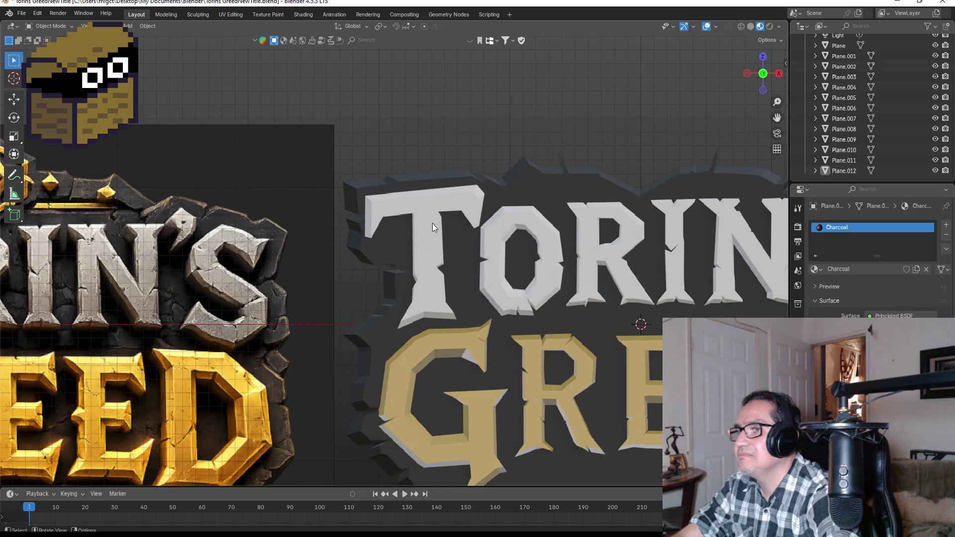
{"action": "left_click", "coordinate": [431, 223]}
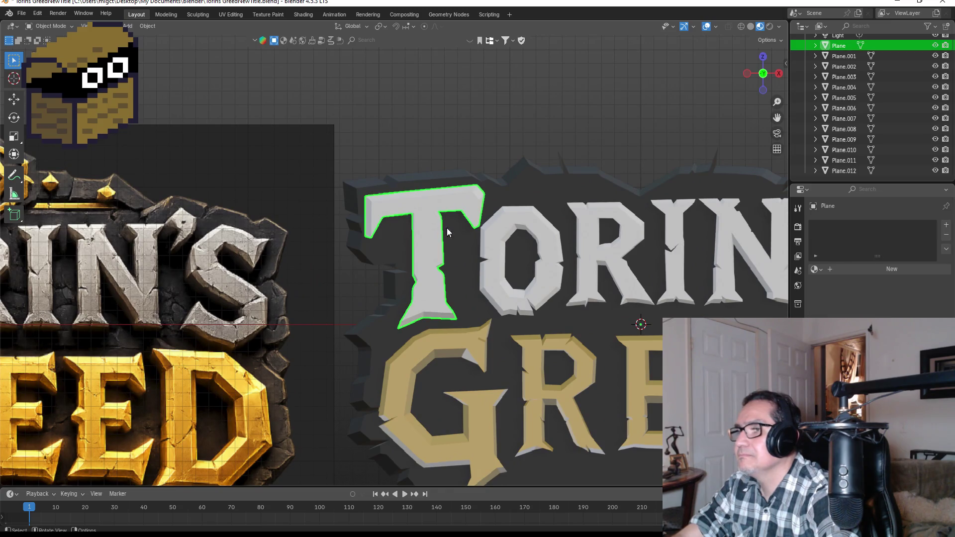
{"action": "key", "text": "Tab"}
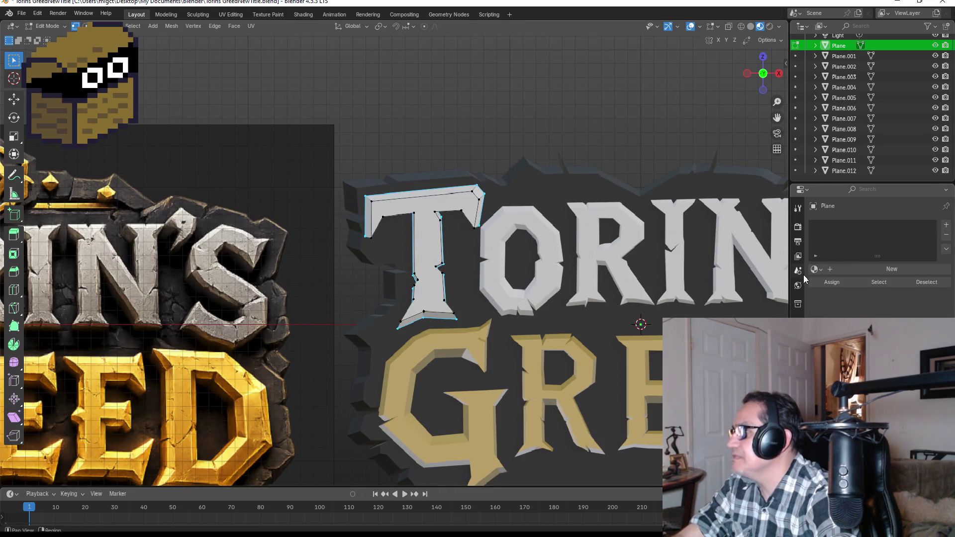
{"action": "left_click", "coordinate": [866, 272]}
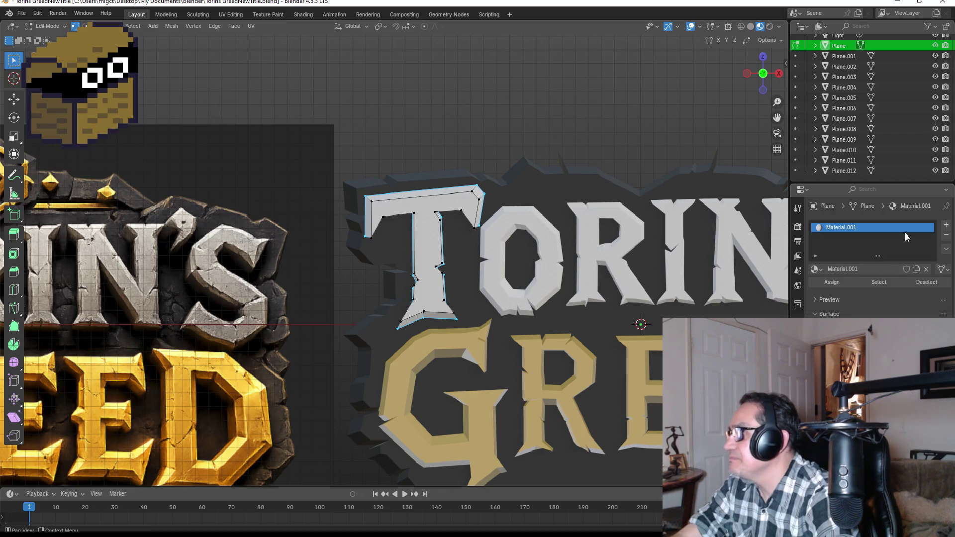
{"action": "double_click", "coordinate": [885, 227]}
{"action": "key", "text": "BackSpace"}
{"action": "type", "text": "tone"}
{"action": "key", "text": "Return"}
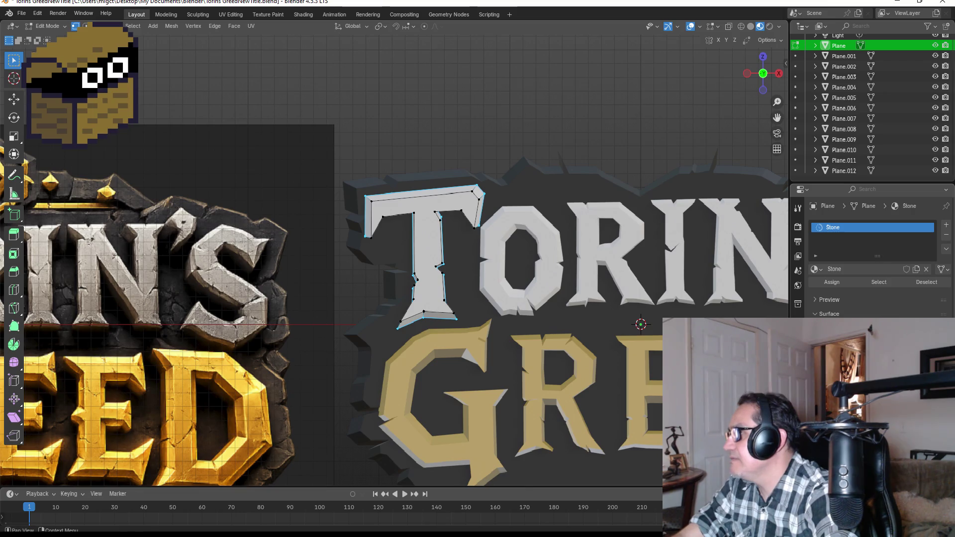
{"action": "left_click", "coordinate": [890, 326]}
{"action": "mouse_move", "coordinate": [928, 196]}
{"action": "left_mouse_down"}
{"action": "mouse_move", "coordinate": [928, 223]}
{"action": "mouse_move", "coordinate": [928, 208]}
{"action": "left_mouse_up"}
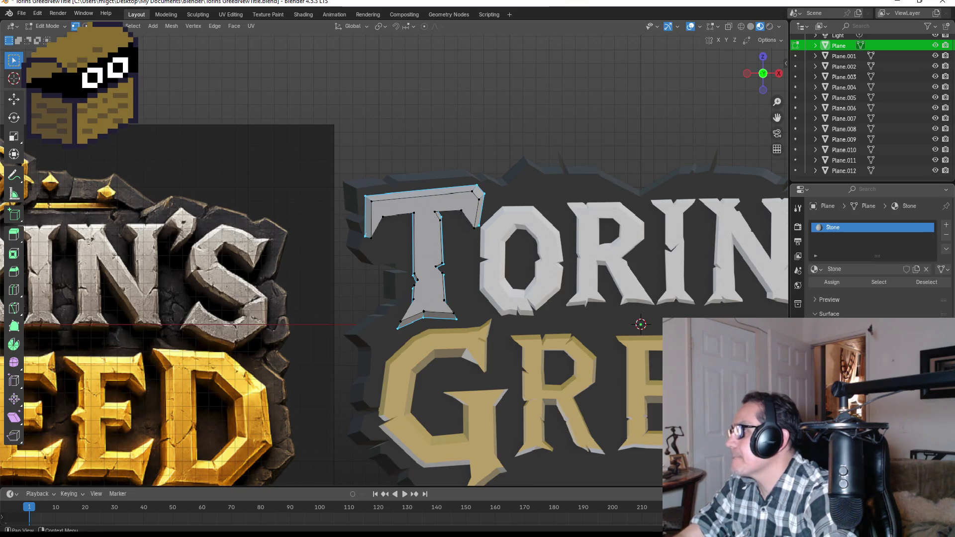
{"action": "key", "text": "Tab"}
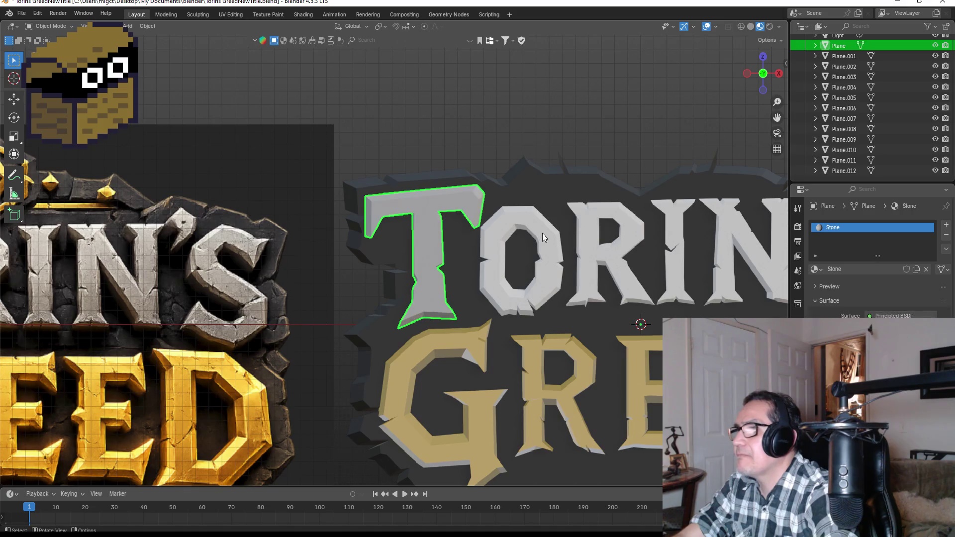
Apply the Stone material to the O and R of TORIN'S.
{"action": "left_click", "coordinate": [540, 233]}
{"action": "left_click_drag", "start_coordinate": [592, 266], "coordinate": [416, 272]}
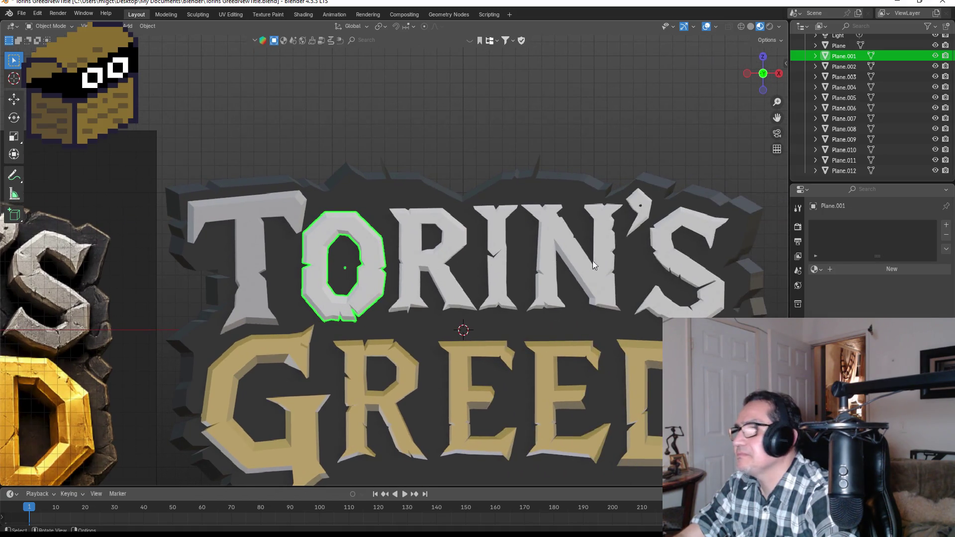
{"action": "key", "text": "a"}
{"action": "left_click", "coordinate": [360, 235]}
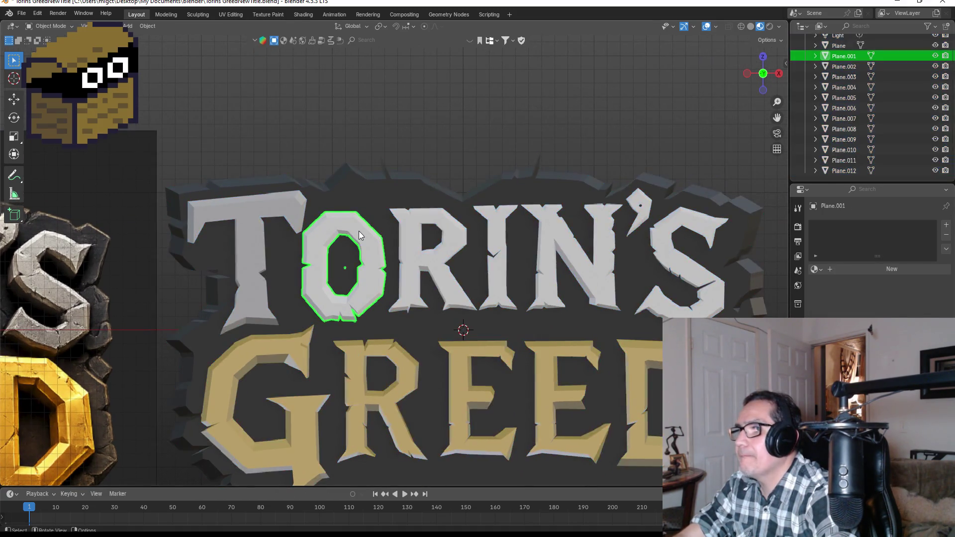
{"action": "left_click", "coordinate": [816, 269]}
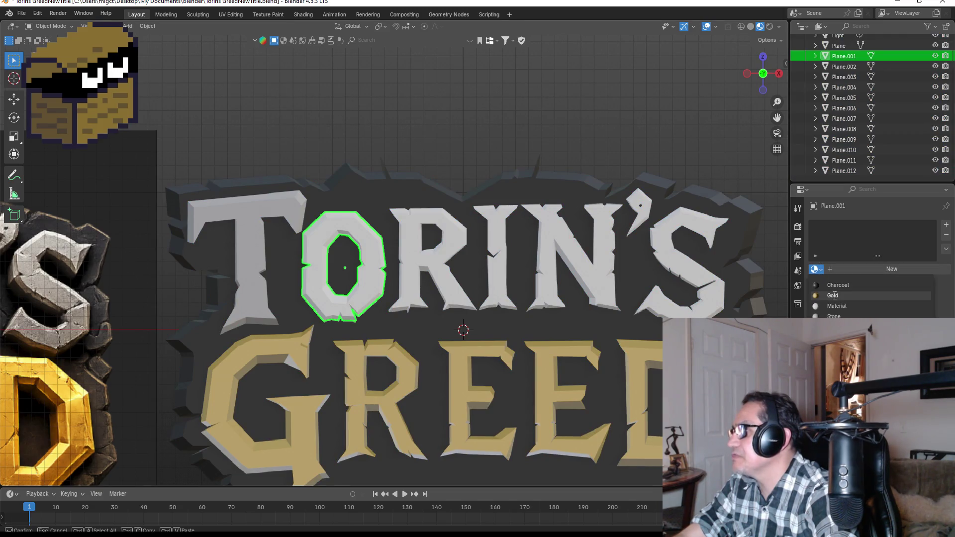
{"action": "left_click", "coordinate": [834, 315]}
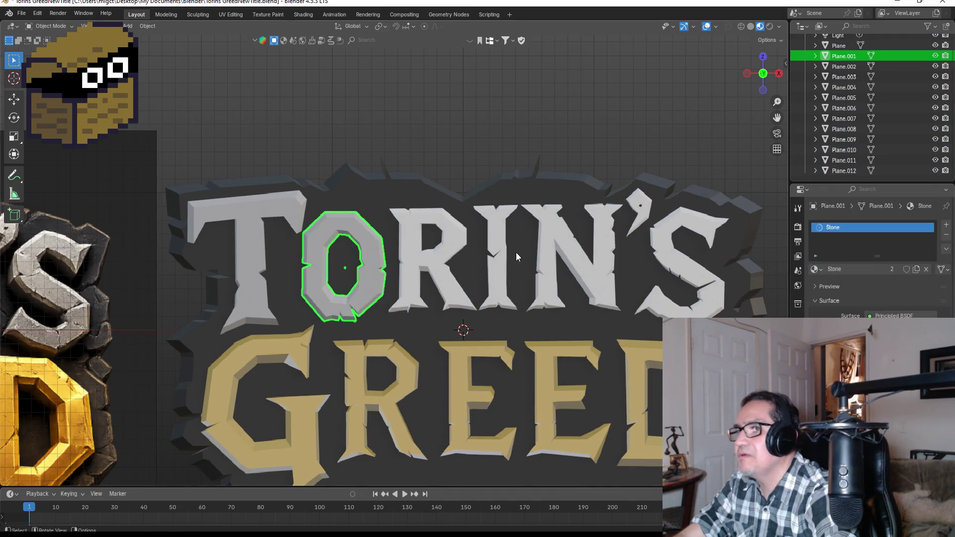
{"action": "left_click", "coordinate": [456, 246]}
{"action": "left_click", "coordinate": [816, 269]}
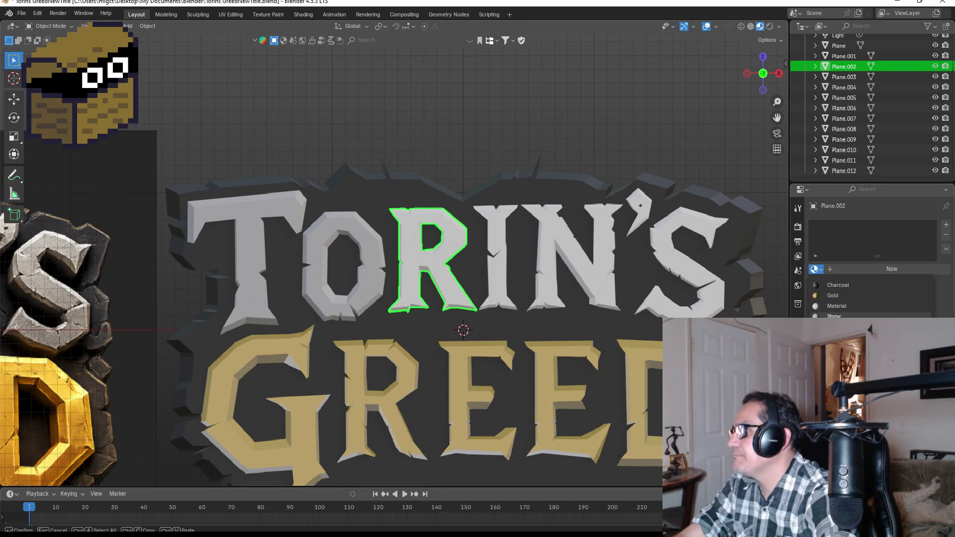
{"action": "left_click", "coordinate": [835, 316]}
Give the I, N and S letters the Stone material.
{"action": "left_click", "coordinate": [503, 247]}
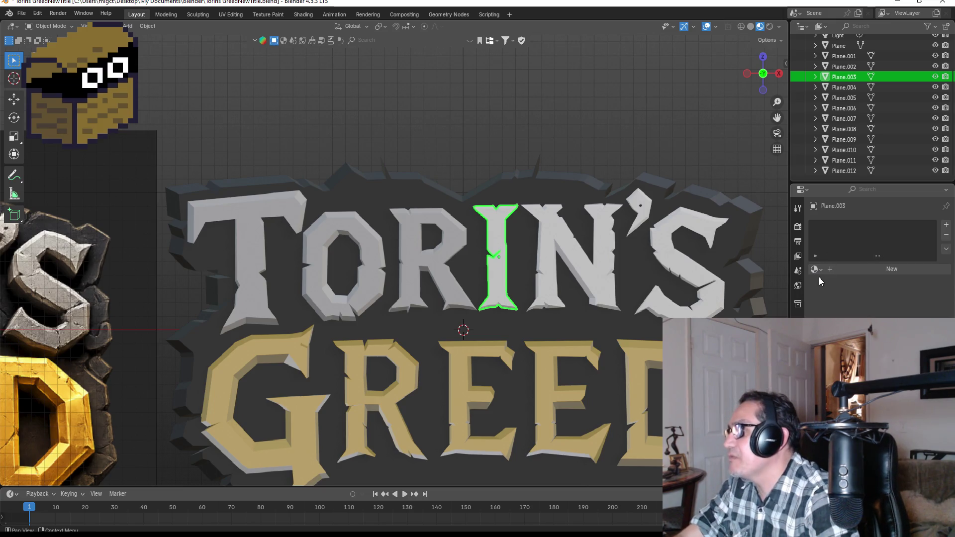
{"action": "left_click", "coordinate": [815, 269]}
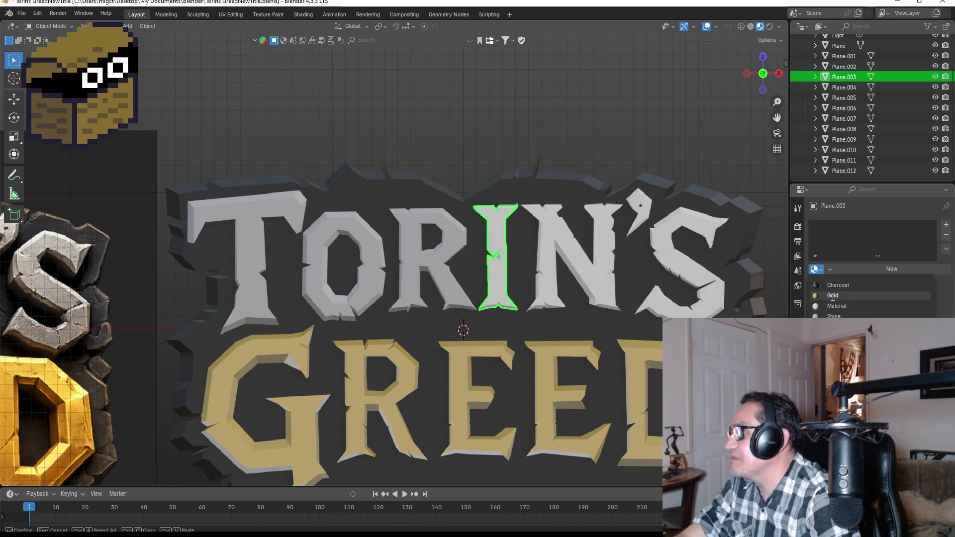
{"action": "left_click", "coordinate": [831, 315]}
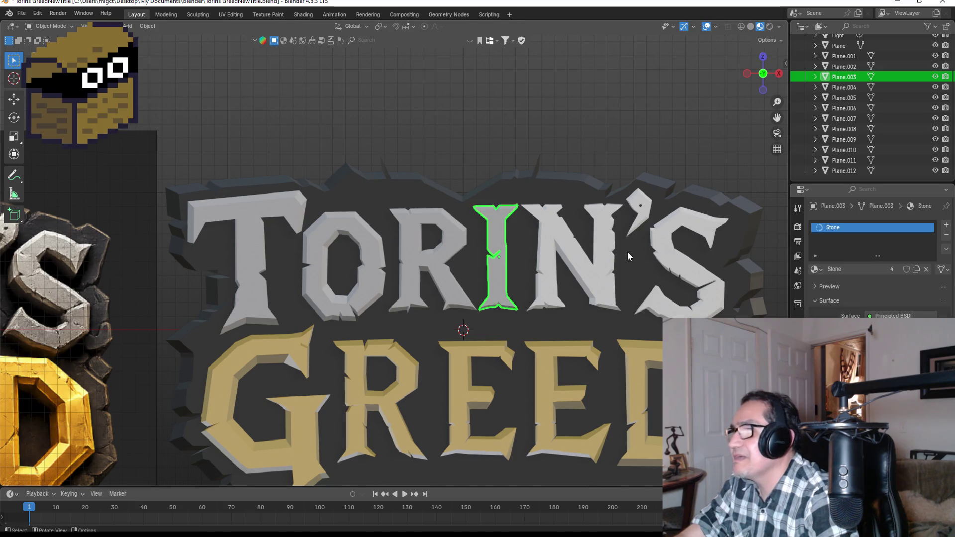
{"action": "left_click", "coordinate": [605, 264]}
{"action": "left_click", "coordinate": [816, 269]}
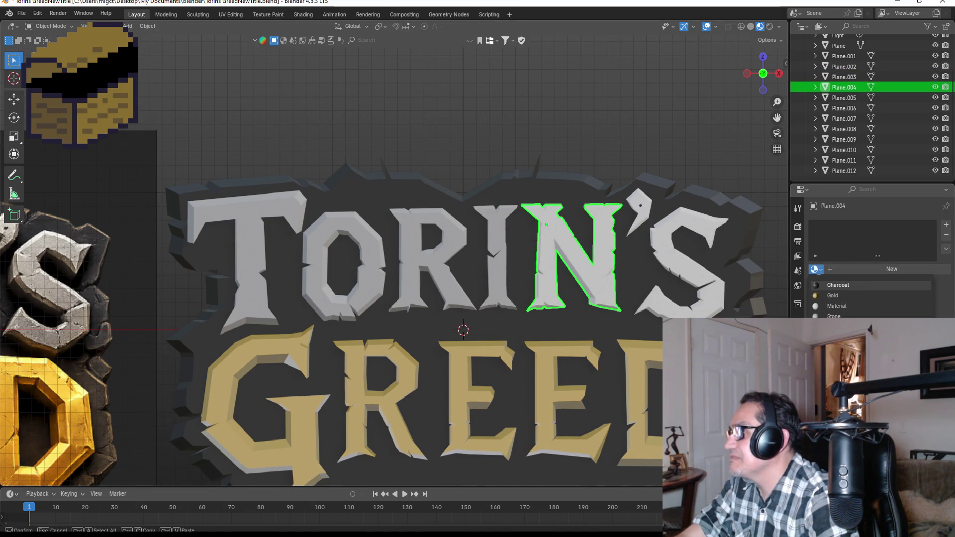
{"action": "left_click", "coordinate": [833, 315]}
{"action": "left_click", "coordinate": [680, 259]}
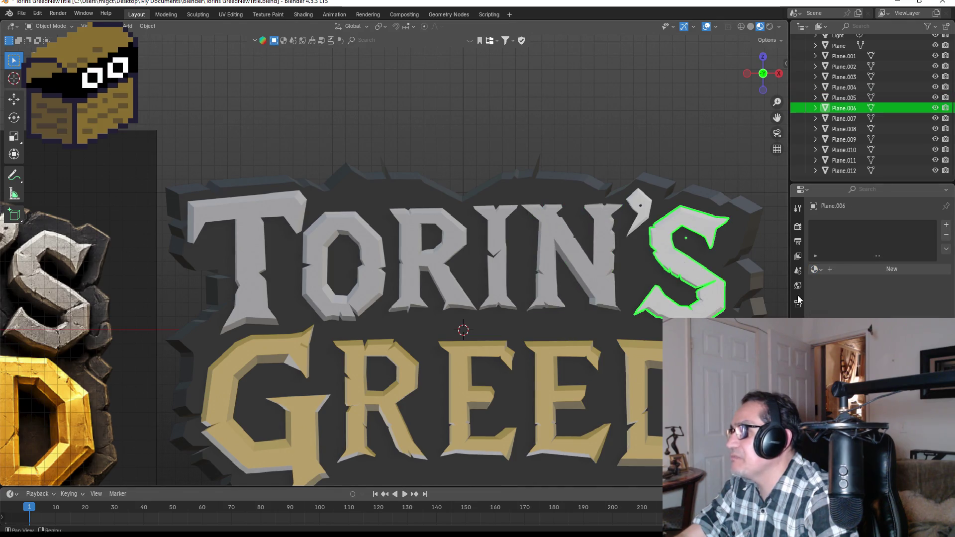
{"action": "left_click", "coordinate": [817, 270]}
{"action": "left_click", "coordinate": [833, 315]}
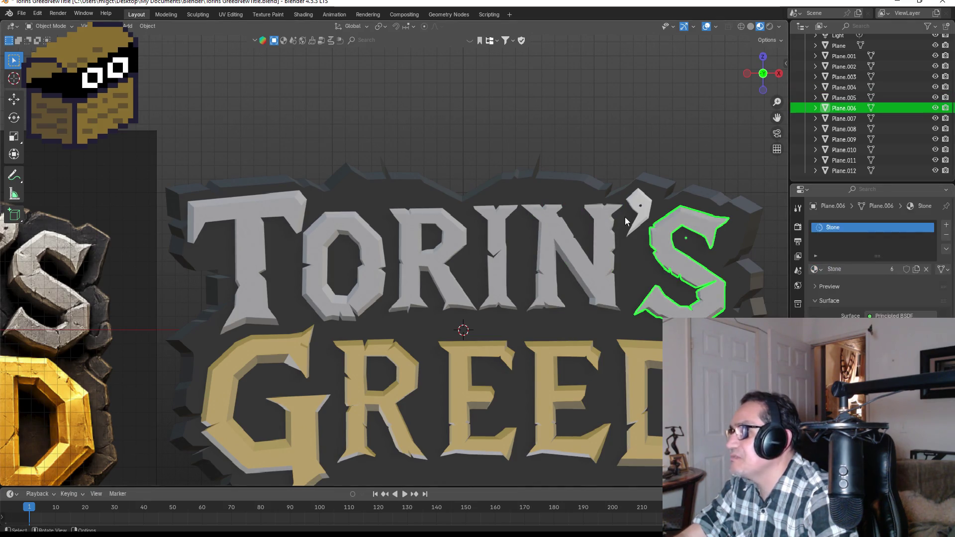
Assign Stone to the apostrophe and view the logo from the side.
{"action": "left_click", "coordinate": [646, 203]}
{"action": "left_click", "coordinate": [815, 270]}
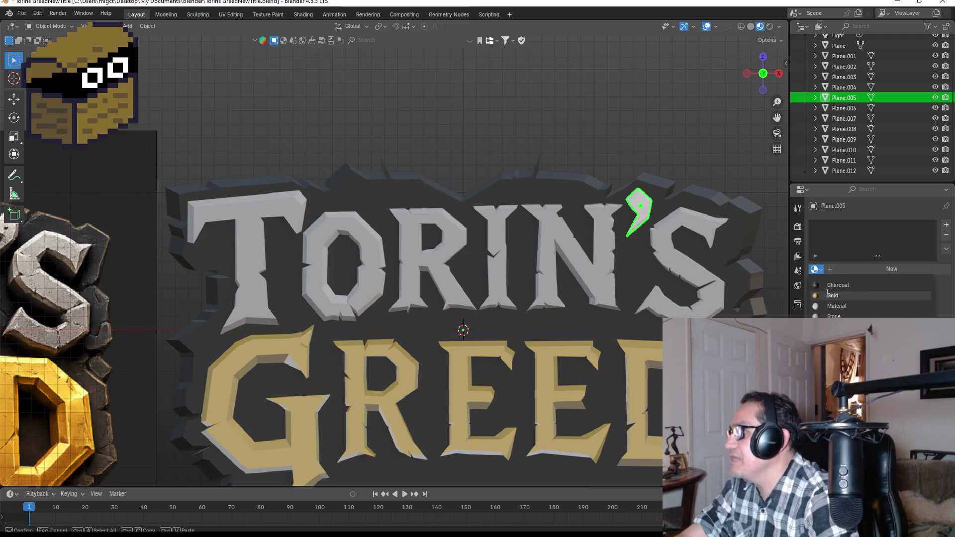
{"action": "left_click", "coordinate": [832, 315]}
{"action": "scroll", "coordinate": [705, 284], "scroll_direction": "down", "scroll_amount": 5}
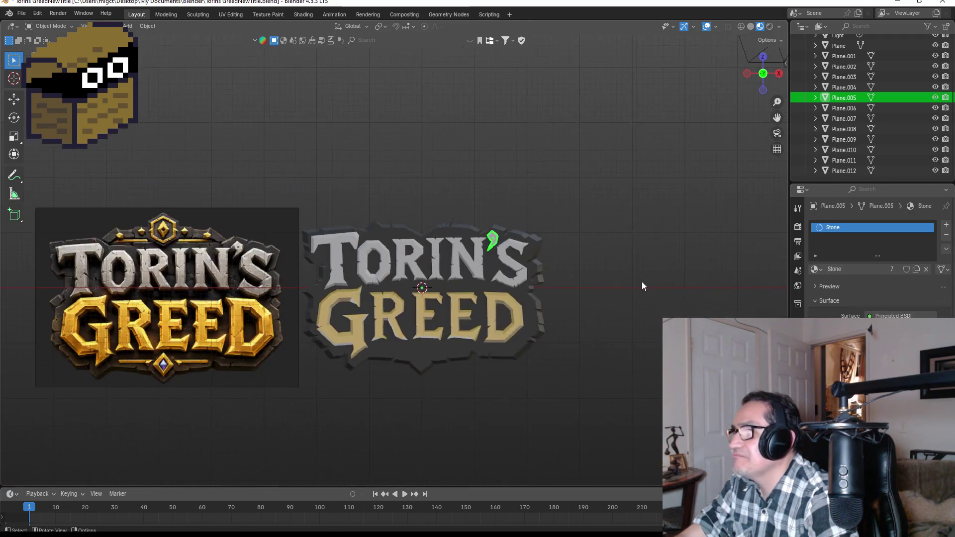
{"action": "left_click", "coordinate": [577, 272]}
{"action": "scroll", "coordinate": [616, 293], "scroll_direction": "up", "scroll_amount": 3}
{"action": "key", "text": "KP_4"}
{"action": "key", "text": "KP_4"}
{"action": "key", "text": "KP_4"}
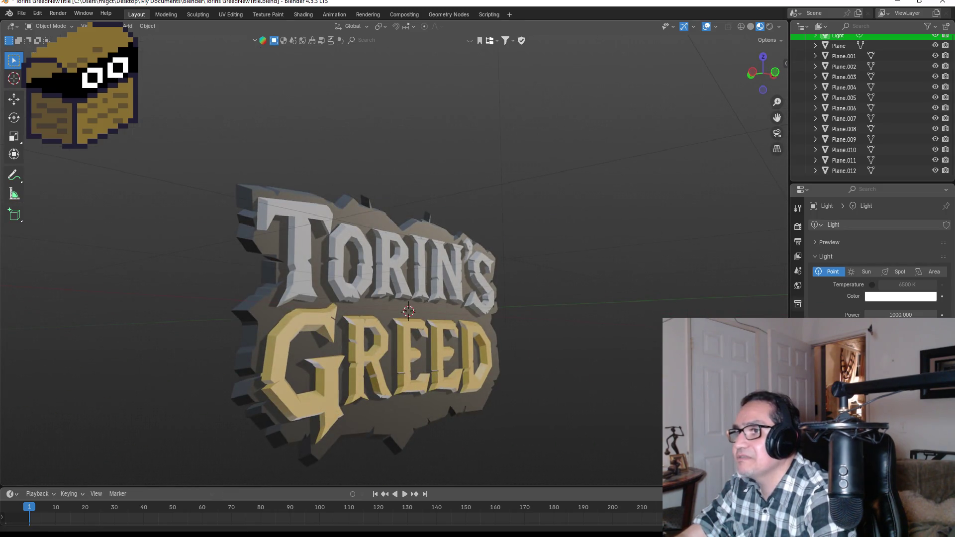
{"action": "key", "text": "KP_1"}
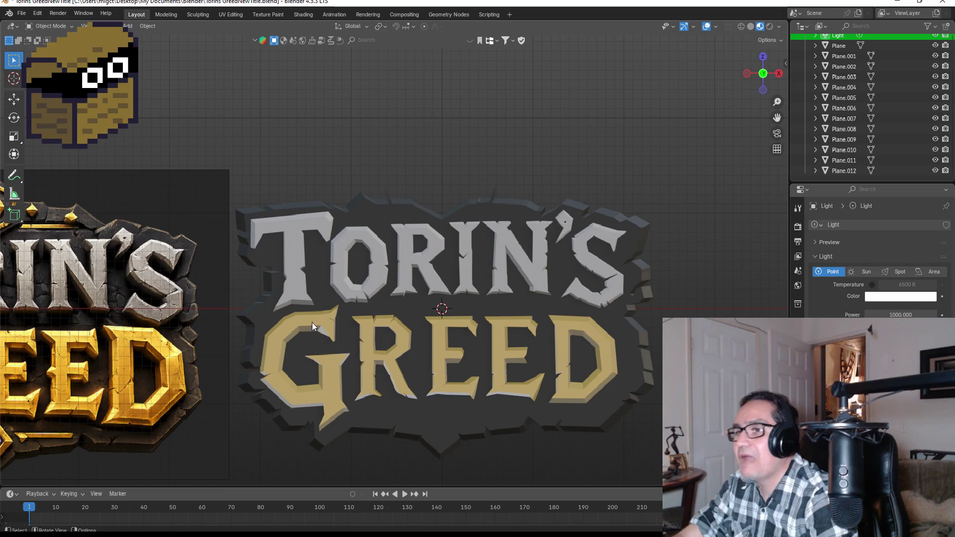
{"action": "scroll", "coordinate": [368, 283], "scroll_direction": "up", "scroll_amount": 3}
{"action": "scroll", "coordinate": [407, 301], "scroll_direction": "down", "scroll_amount": 4}
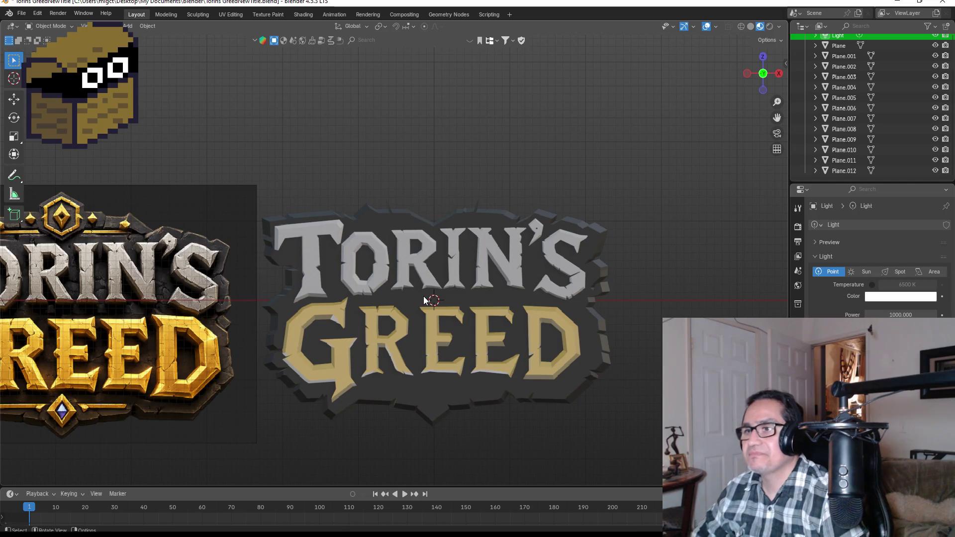
{"action": "scroll", "coordinate": [497, 264], "scroll_direction": "up", "scroll_amount": 3}
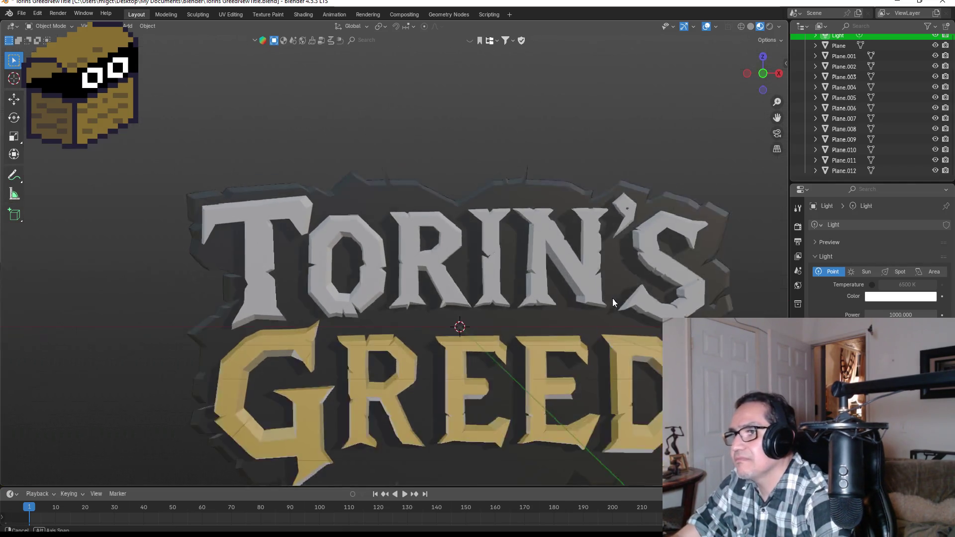
{"action": "scroll", "coordinate": [535, 312], "scroll_direction": "down", "scroll_amount": 6}
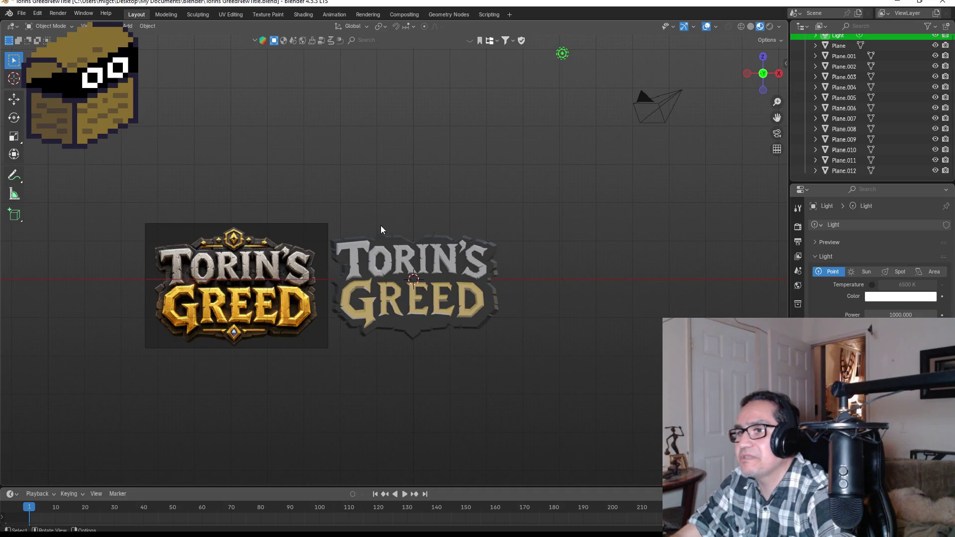
{"action": "scroll", "coordinate": [401, 248], "scroll_direction": "up", "scroll_amount": 3}
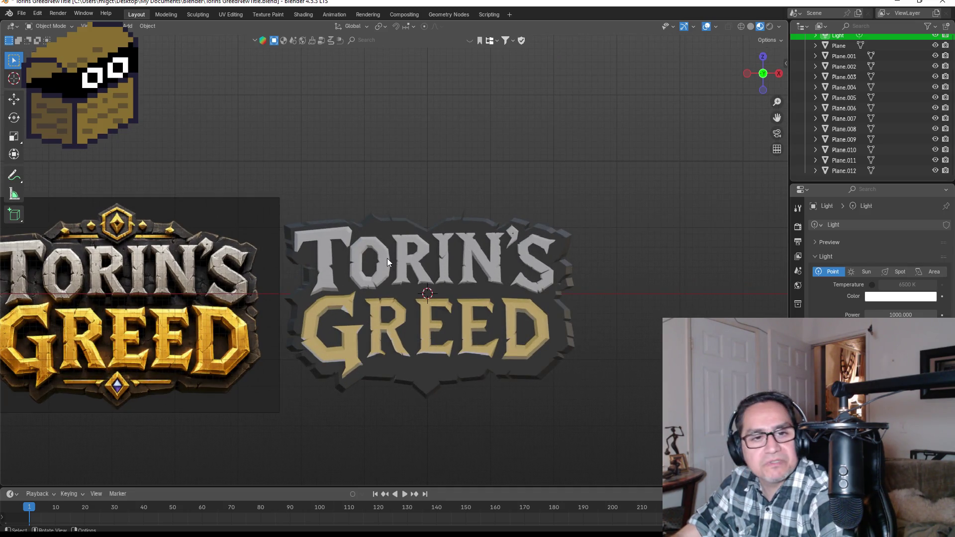
{"action": "scroll", "coordinate": [422, 209], "scroll_direction": "up", "scroll_amount": 1}
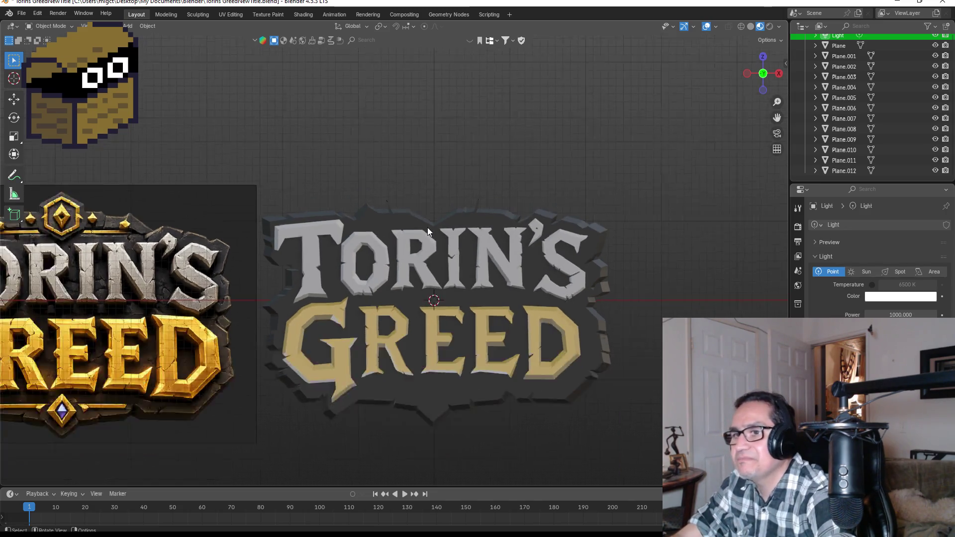
{"action": "scroll", "coordinate": [428, 228], "scroll_direction": "down", "scroll_amount": 2}
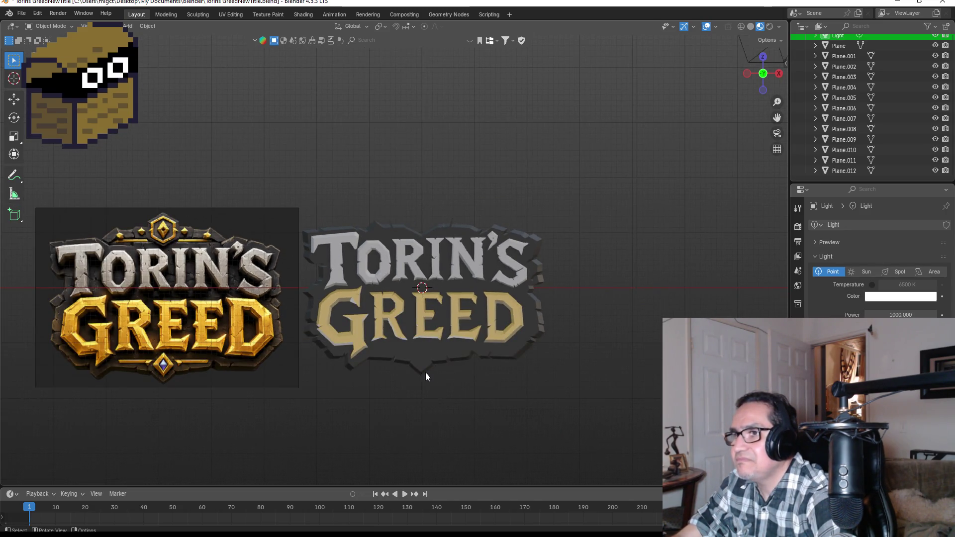
{"action": "scroll", "coordinate": [440, 370], "scroll_direction": "up", "scroll_amount": 3}
{"action": "left_click_drag", "start_coordinate": [555, 450], "coordinate": [439, 337]}
Clear the selection and add a Gem mesh from Mesh > Gemstones.
{"action": "key", "text": "a"}
{"action": "key", "text": "alt+a"}
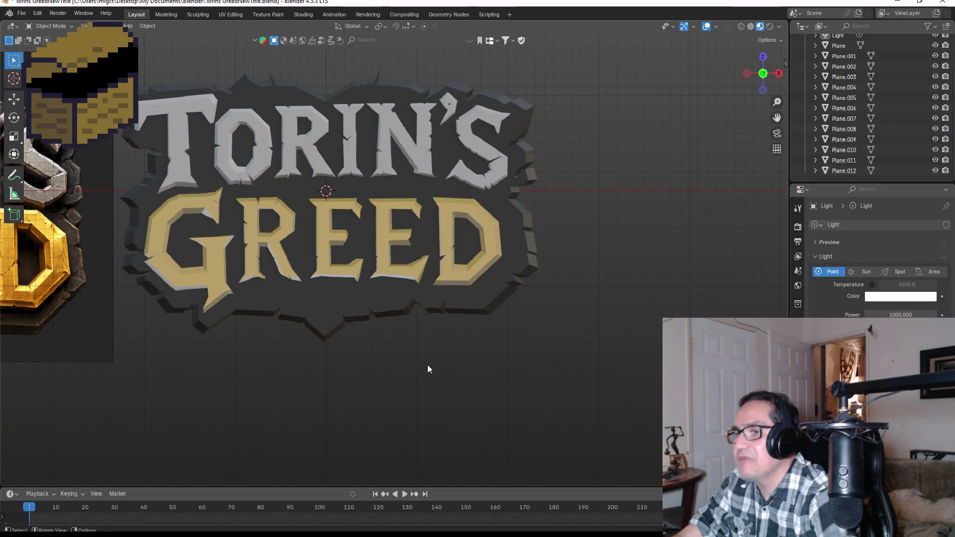
{"action": "key", "text": "shift+a"}
{"action": "mouse_move", "coordinate": [418, 323]}
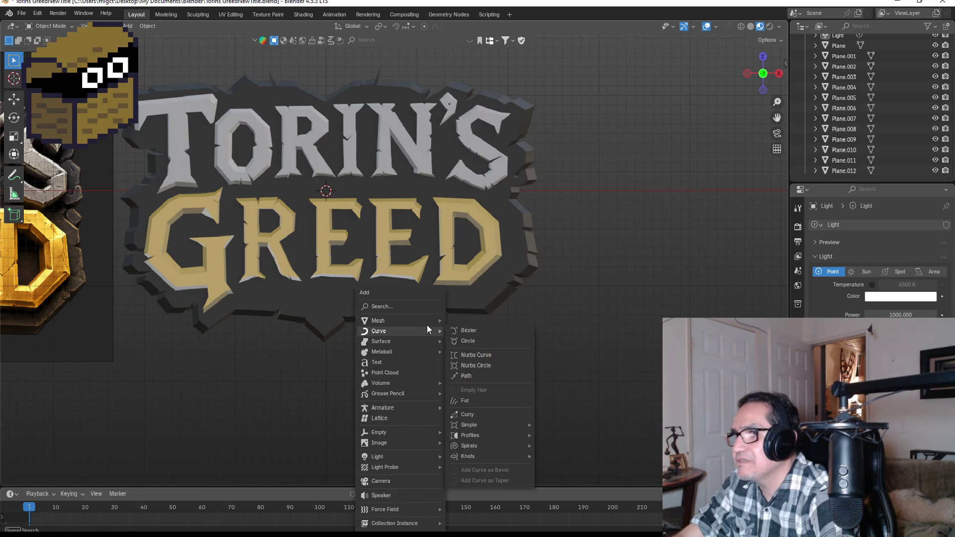
{"action": "mouse_move", "coordinate": [478, 296]}
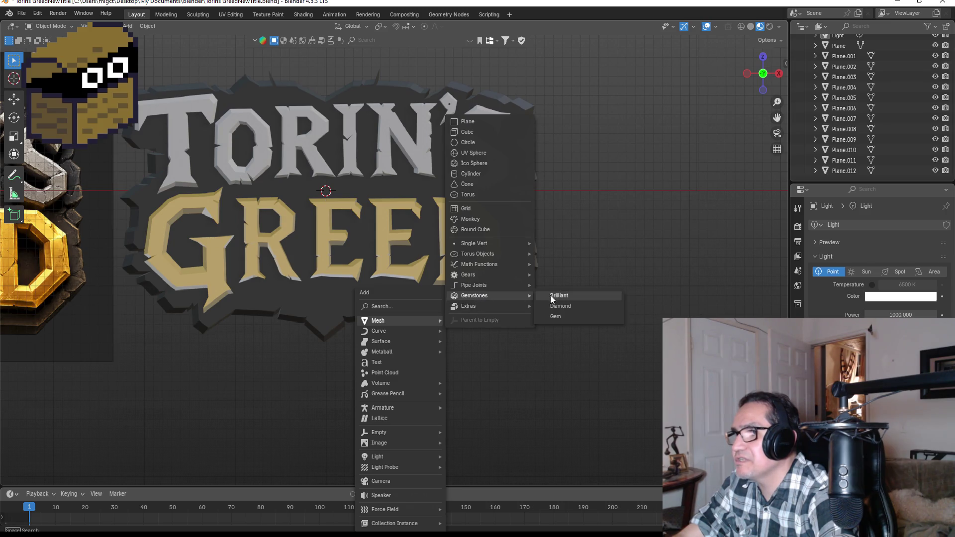
{"action": "left_click", "coordinate": [561, 317]}
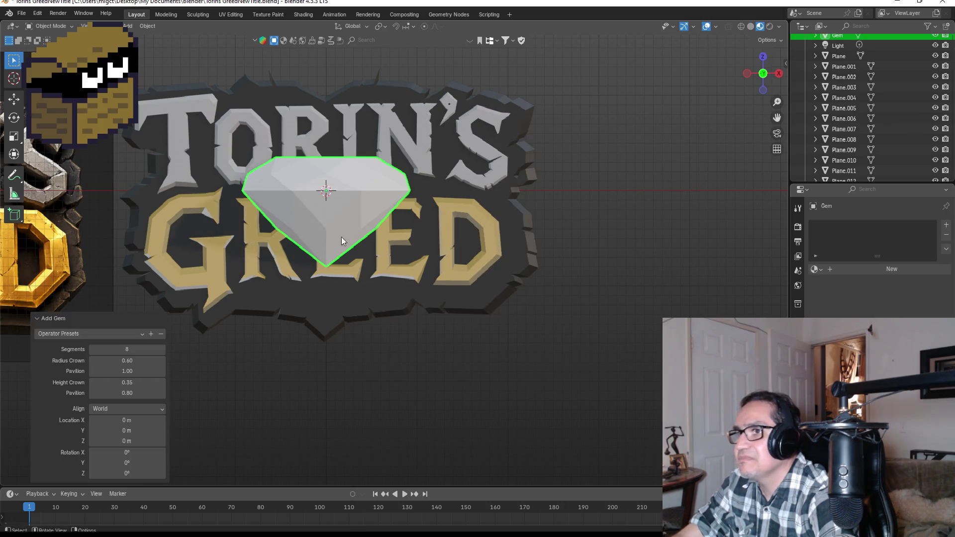
Move the gem down below GREED, scale it to about 0.236 and nudge it into place.
{"action": "key", "text": "g"}
{"action": "key", "text": "z"}
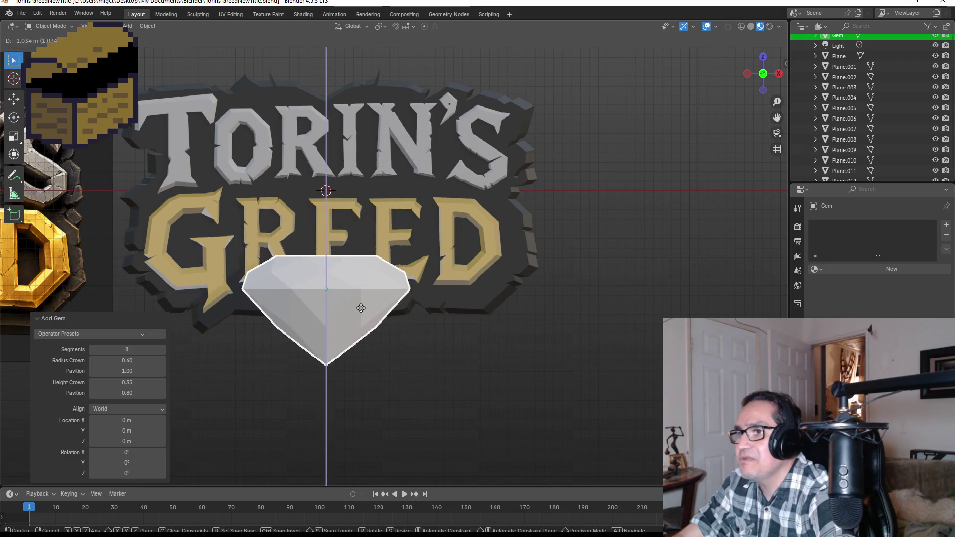
{"action": "left_click", "coordinate": [358, 306]}
{"action": "key", "text": "s"}
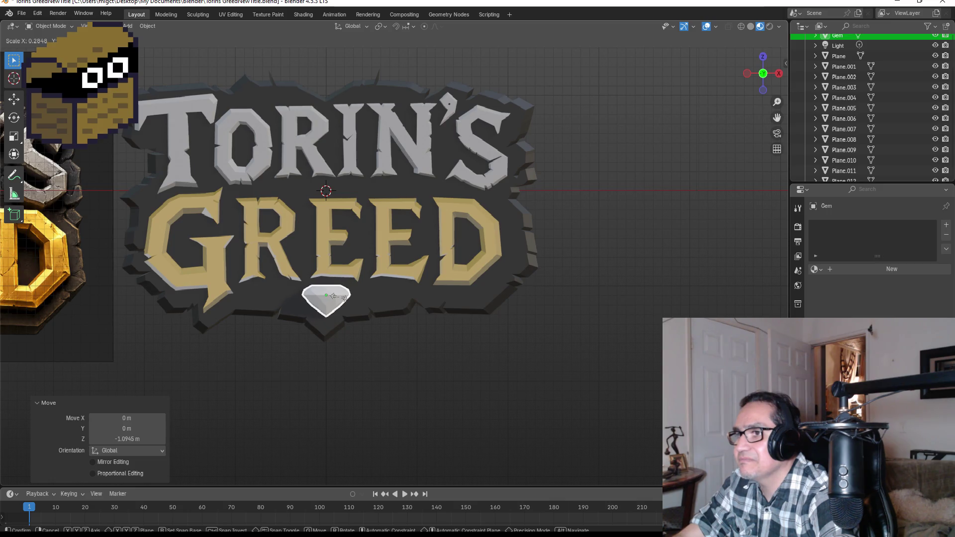
{"action": "left_click", "coordinate": [337, 303]}
{"action": "key", "text": "g"}
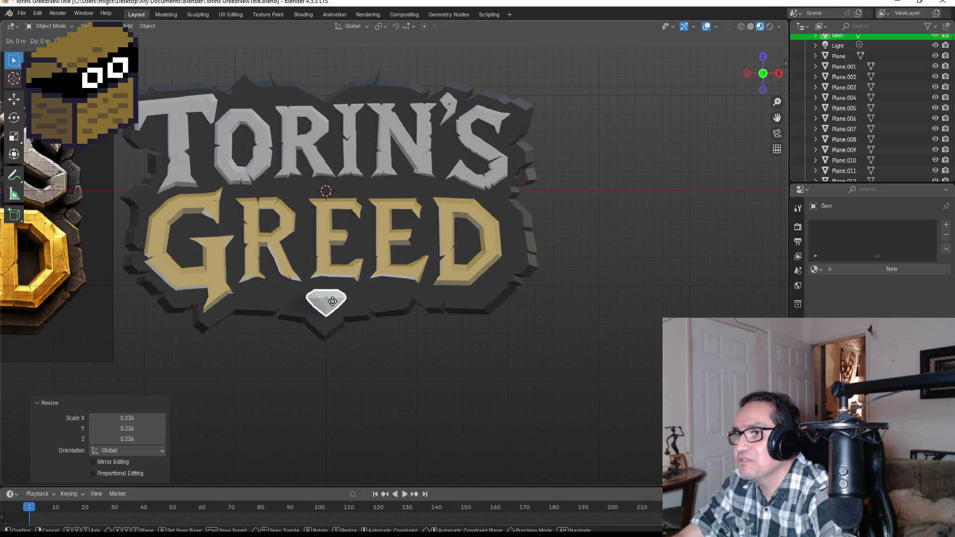
{"action": "left_click", "coordinate": [343, 312]}
{"action": "scroll", "coordinate": [343, 312], "scroll_direction": "up", "scroll_amount": 3}
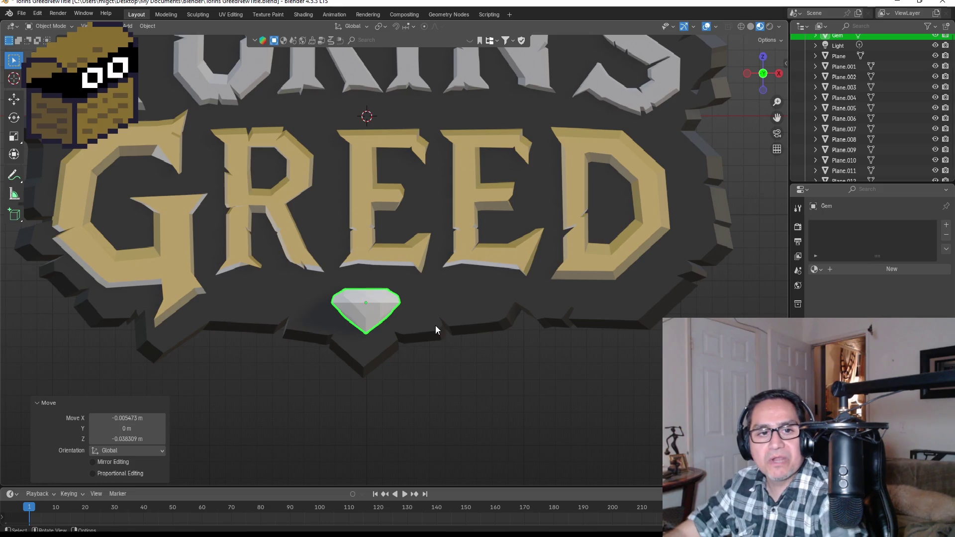
{"action": "scroll", "coordinate": [416, 309], "scroll_direction": "down", "scroll_amount": 4}
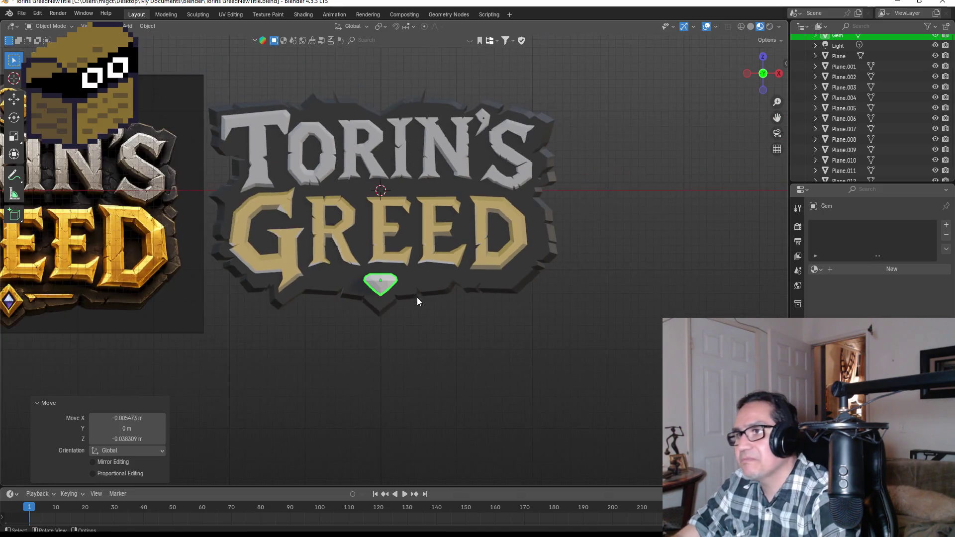
{"action": "left_click", "coordinate": [390, 298]}
{"action": "scroll", "coordinate": [385, 291], "scroll_direction": "up", "scroll_amount": 1}
{"action": "left_click", "coordinate": [382, 285]}
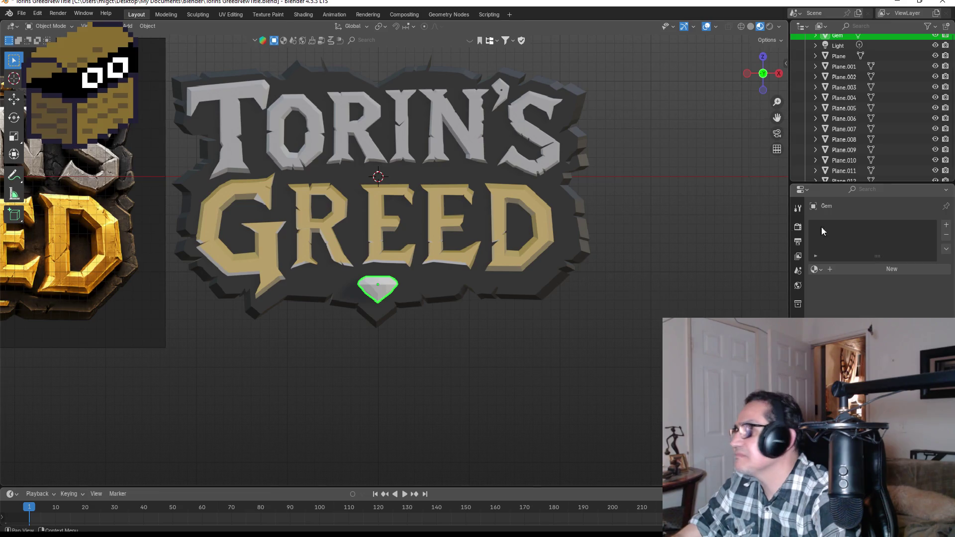
Create a new material for the gem and name it RedShine.
{"action": "left_click", "coordinate": [815, 269]}
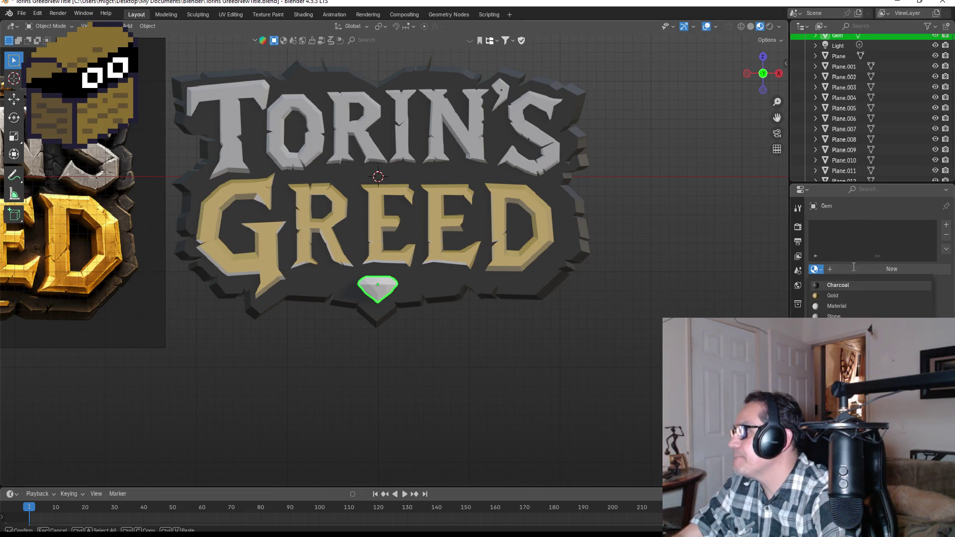
{"action": "left_click", "coordinate": [868, 270]}
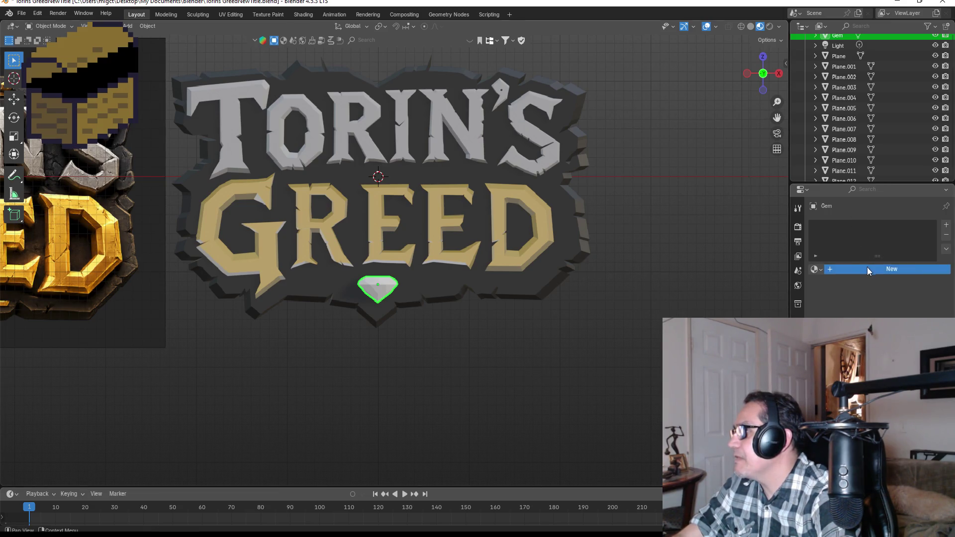
{"action": "left_click", "coordinate": [945, 225]}
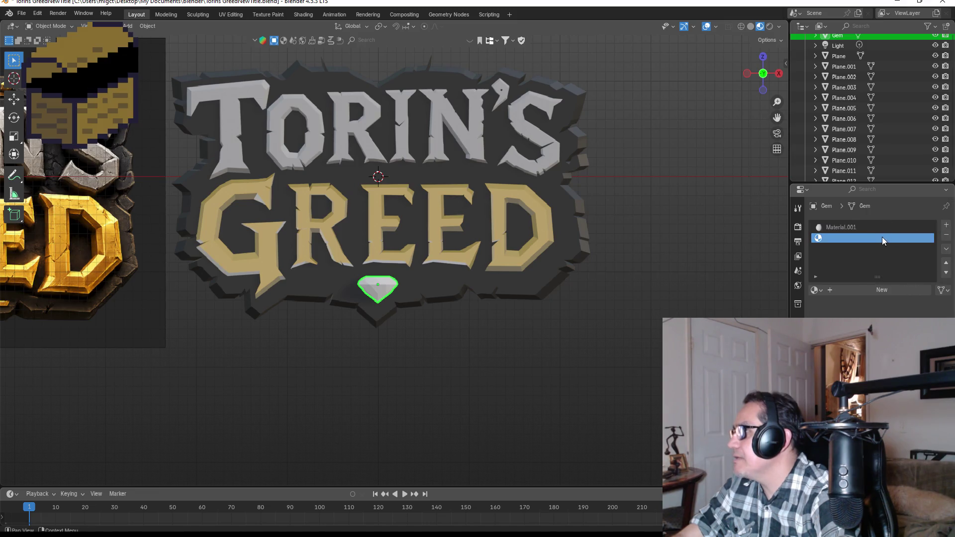
{"action": "left_click", "coordinate": [946, 235]}
{"action": "double_click", "coordinate": [871, 228]}
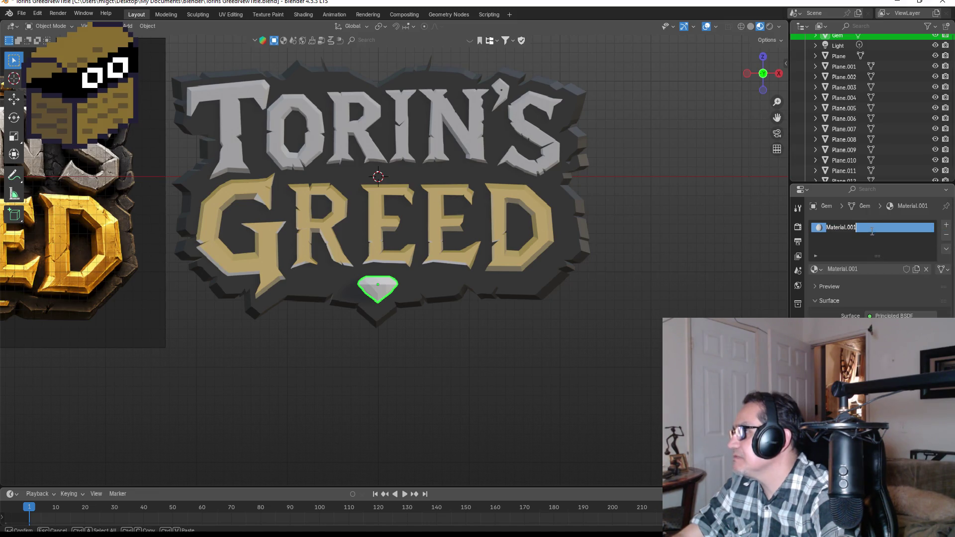
{"action": "type", "text": "R"}
{"action": "key", "text": "BackSpace"}
{"action": "key", "text": "BackSpace"}
{"action": "type", "text": "ed"}
{"action": "key", "text": "Return"}
{"action": "double_click", "coordinate": [838, 226]}
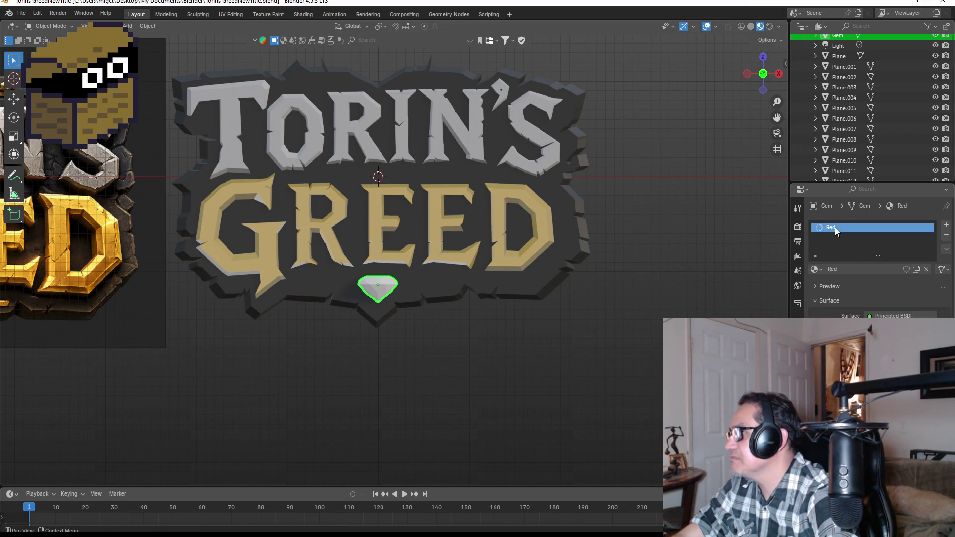
{"action": "key", "text": "BackSpace"}
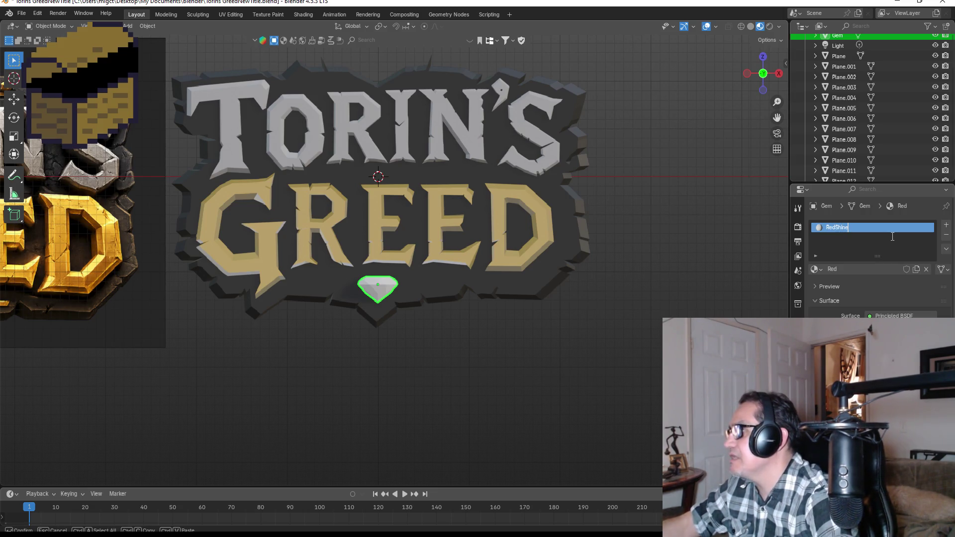
{"action": "key", "text": "Return"}
Set RedShine's base colour to a strong red and check the gem's appearance.
{"action": "left_click", "coordinate": [895, 338]}
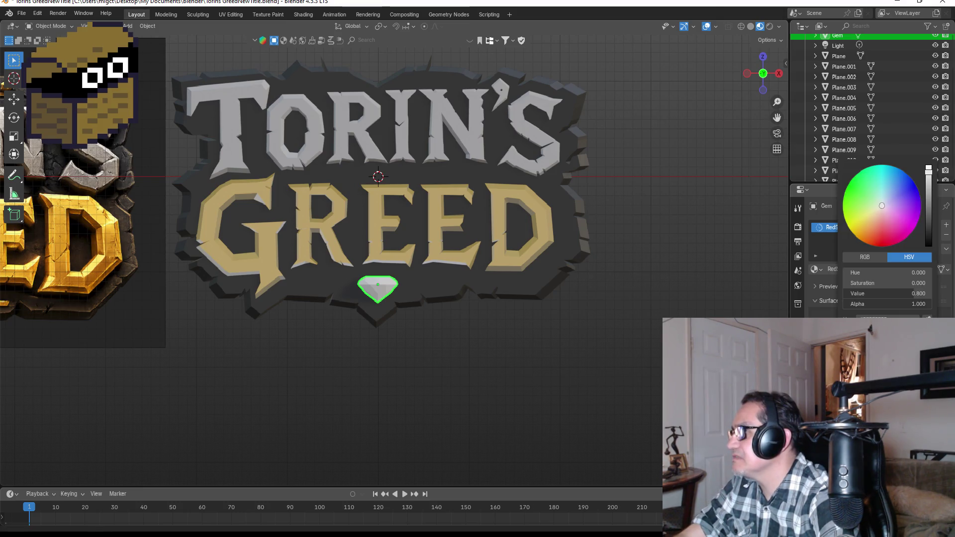
{"action": "left_click_drag", "start_coordinate": [884, 215], "coordinate": [884, 244]}
{"action": "left_click", "coordinate": [439, 343]}
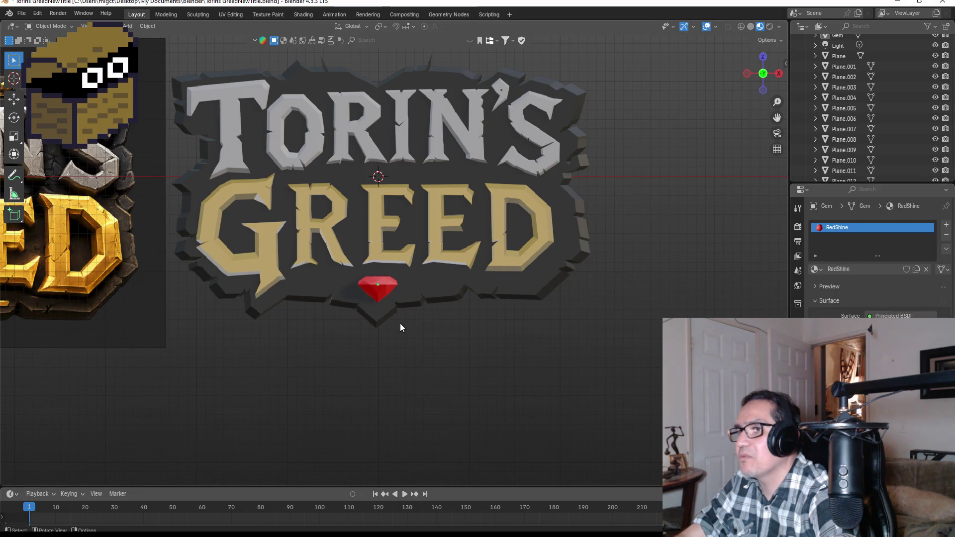
{"action": "left_click", "coordinate": [381, 285]}
{"action": "left_click", "coordinate": [894, 317]}
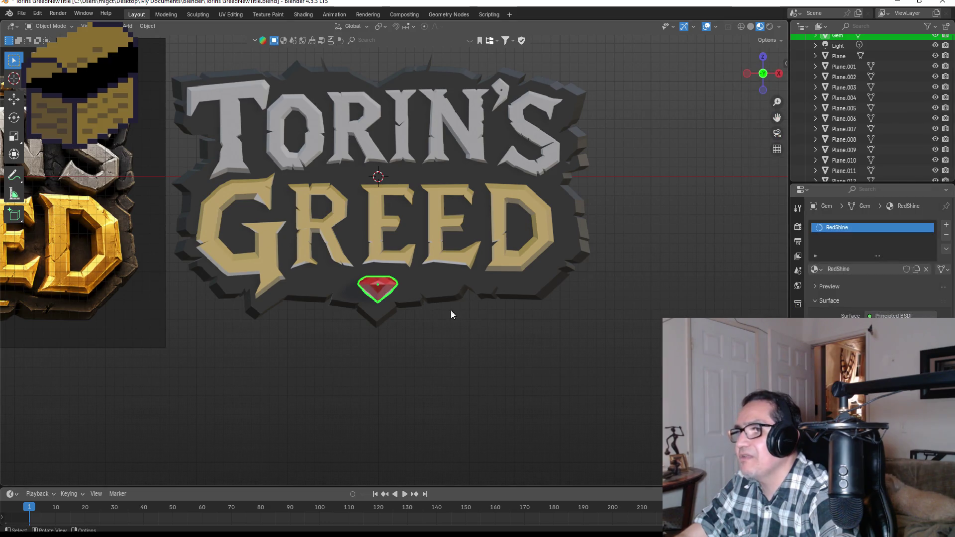
{"action": "left_click", "coordinate": [404, 325]}
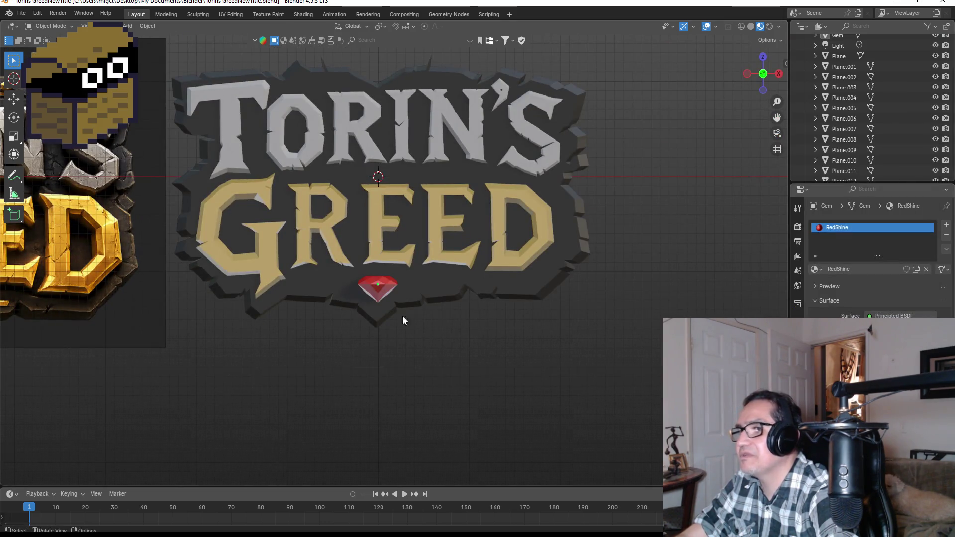
{"action": "left_click", "coordinate": [389, 287]}
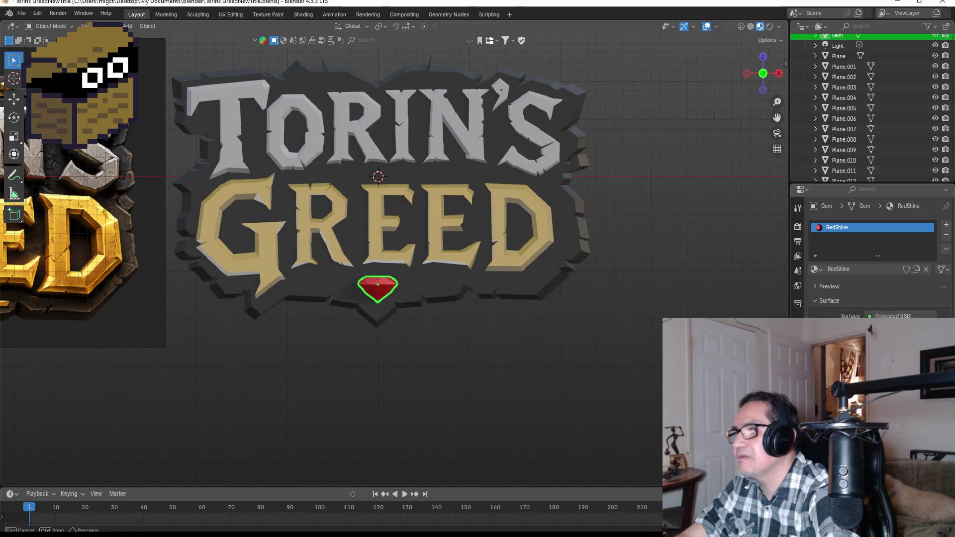
Brighten the gem's red, reposition the G letter, and try moving the O letter.
{"action": "left_click_drag", "start_coordinate": [539, 339], "coordinate": [540, 339]}
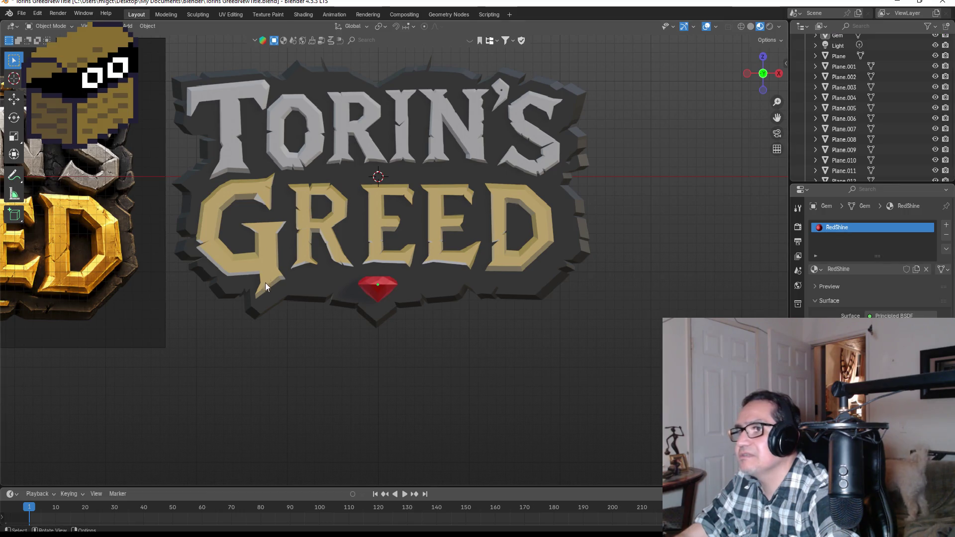
{"action": "scroll", "coordinate": [255, 252], "scroll_direction": "down", "scroll_amount": 2}
{"action": "left_click", "coordinate": [271, 216]}
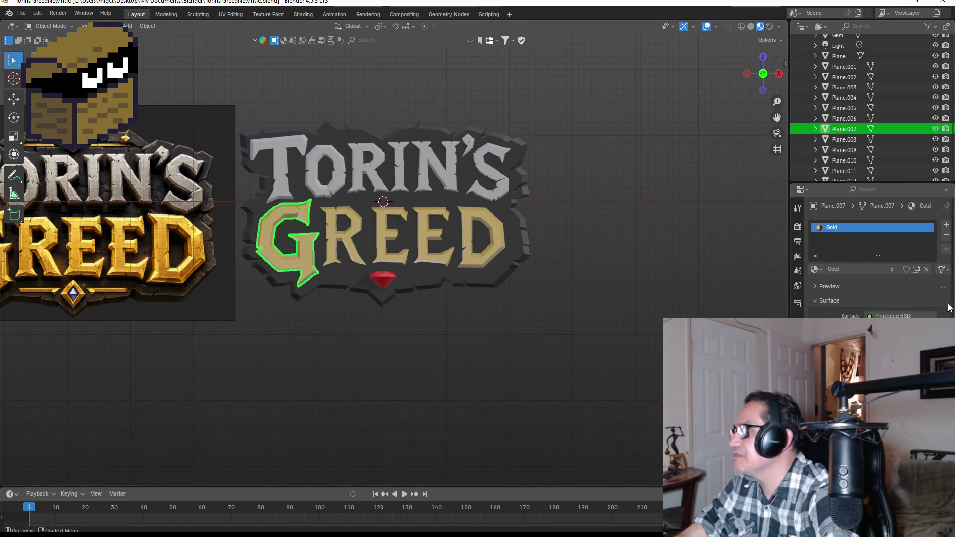
{"action": "key", "text": "g"}
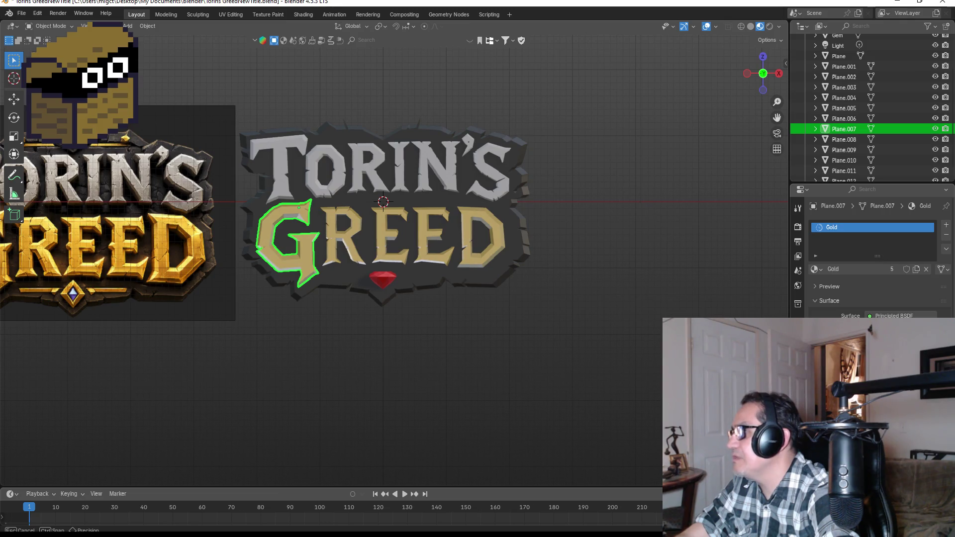
{"action": "left_click", "coordinate": [569, 319]}
{"action": "left_click", "coordinate": [334, 160]}
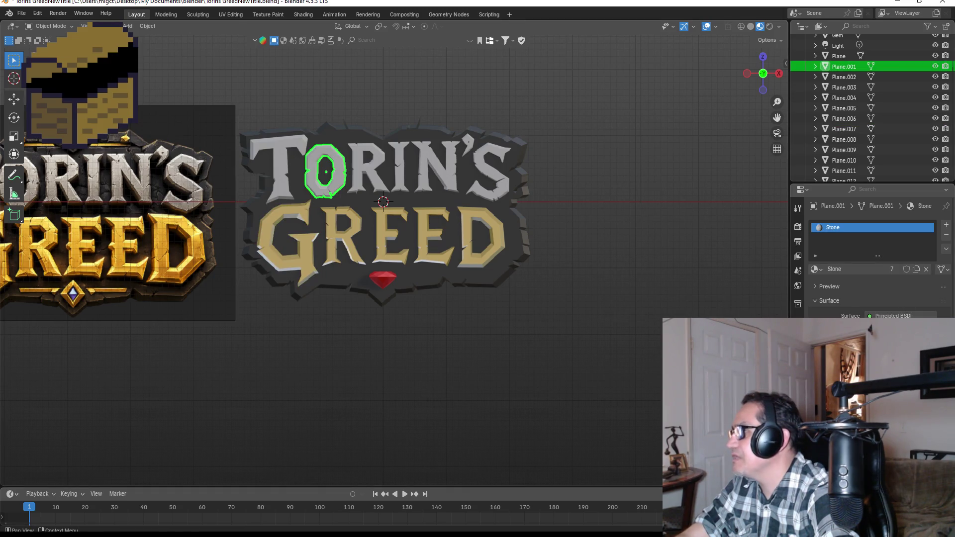
{"action": "key", "text": "g"}
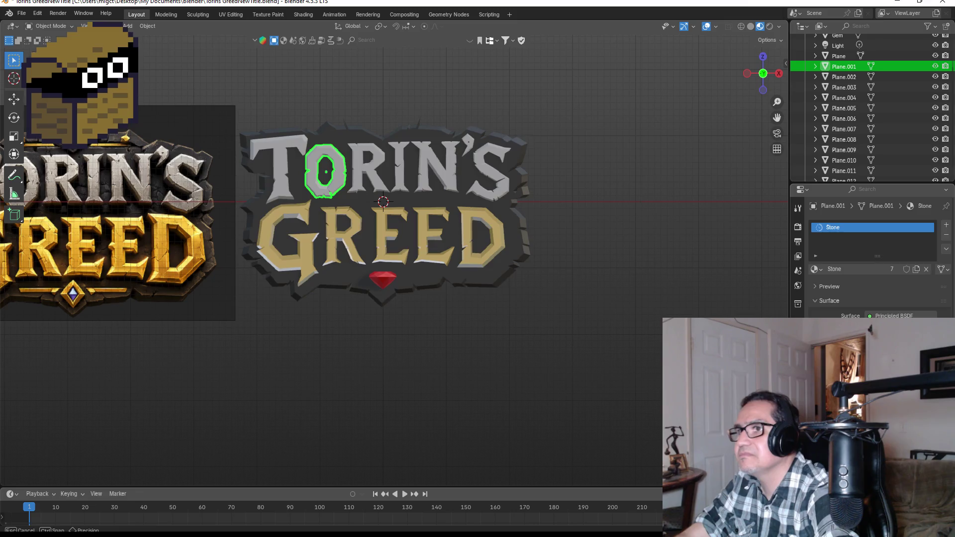
{"action": "key", "text": "Escape"}
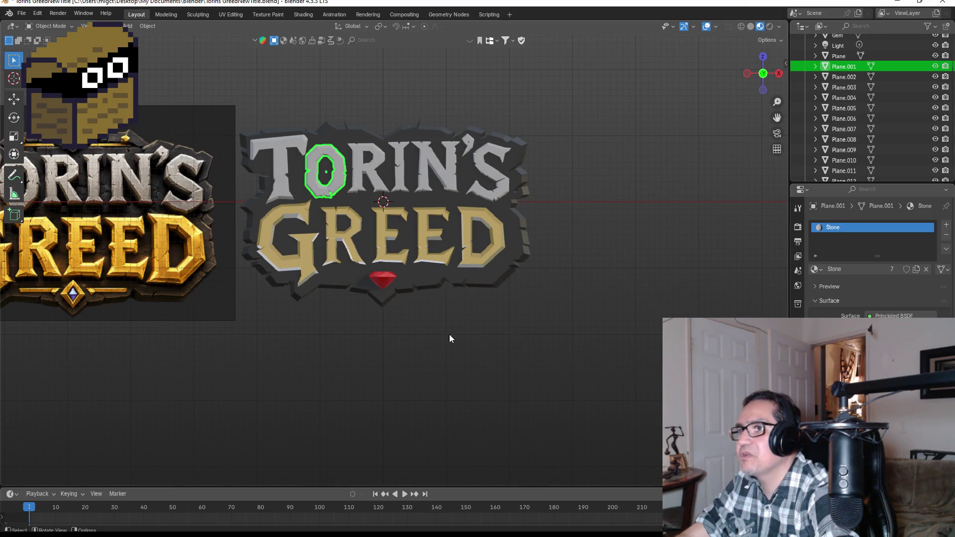
{"action": "left_click", "coordinate": [429, 341]}
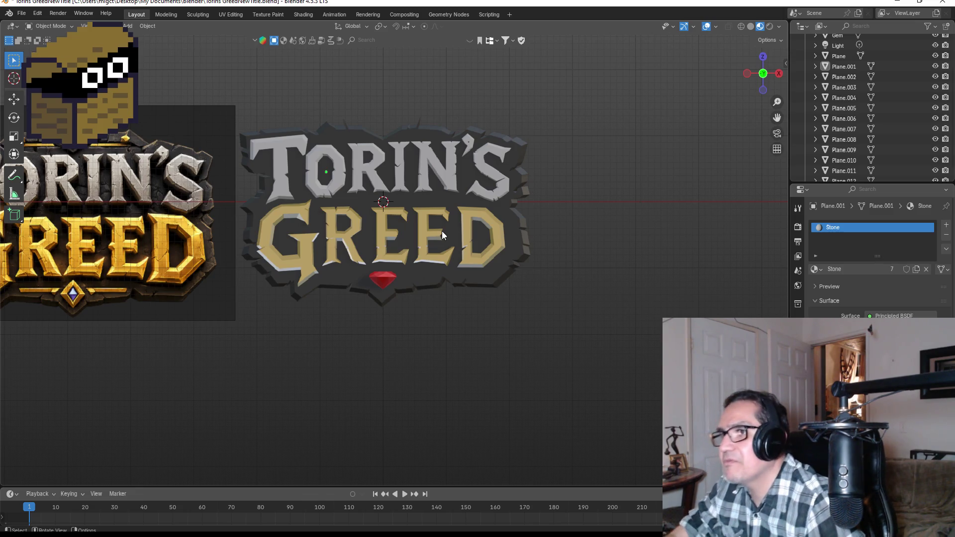
Zoom around the red gem to compare the logo, then select the reference image.
{"action": "scroll", "coordinate": [312, 227], "scroll_direction": "up", "scroll_amount": 1}
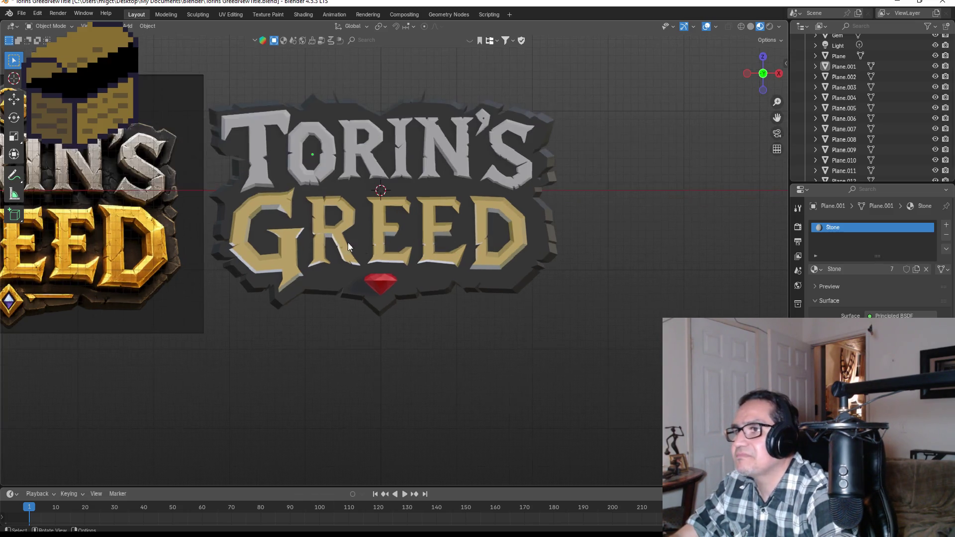
{"action": "left_click", "coordinate": [383, 284]}
{"action": "scroll", "coordinate": [404, 338], "scroll_direction": "up", "scroll_amount": 3}
{"action": "scroll", "coordinate": [424, 346], "scroll_direction": "down", "scroll_amount": 3}
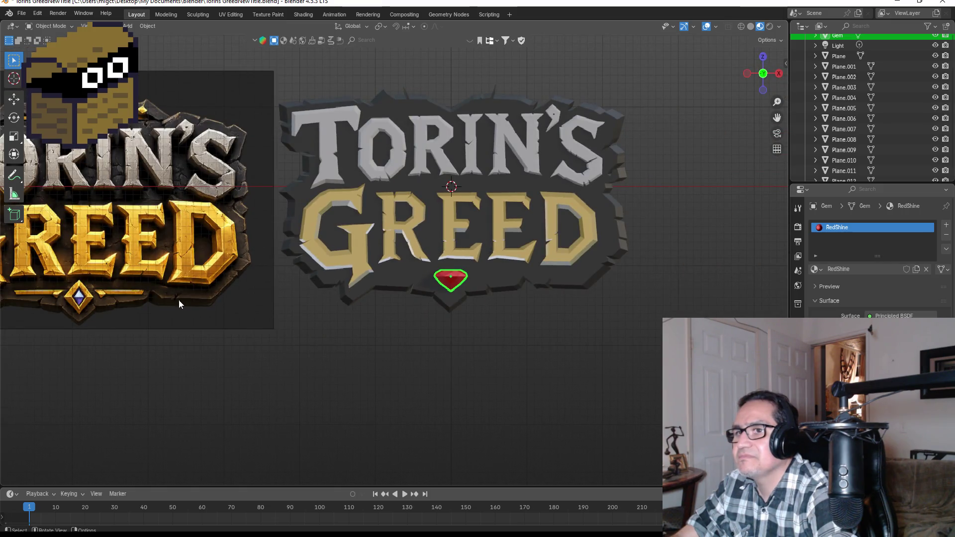
{"action": "scroll", "coordinate": [501, 306], "scroll_direction": "up", "scroll_amount": 5}
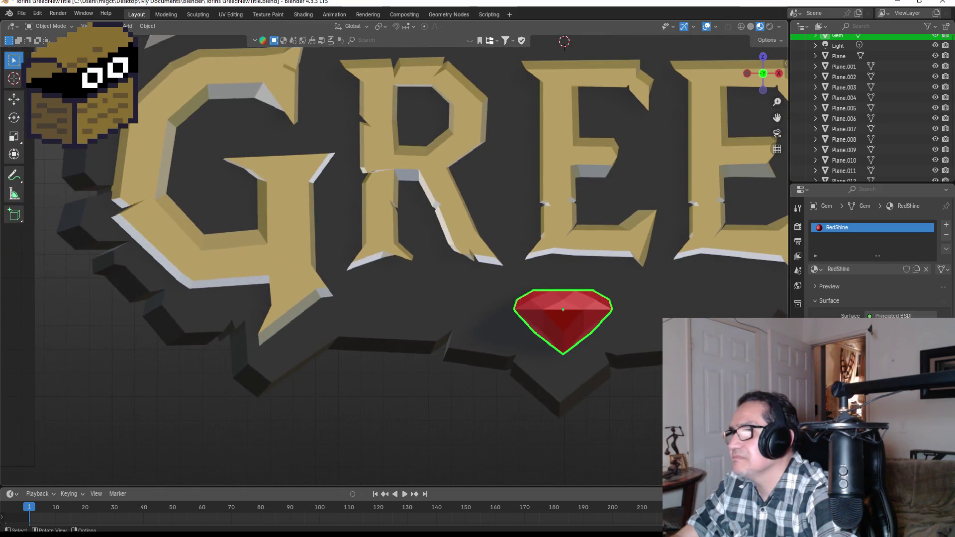
{"action": "scroll", "coordinate": [622, 325], "scroll_direction": "down", "scroll_amount": 4}
{"action": "scroll", "coordinate": [606, 341], "scroll_direction": "down", "scroll_amount": 4}
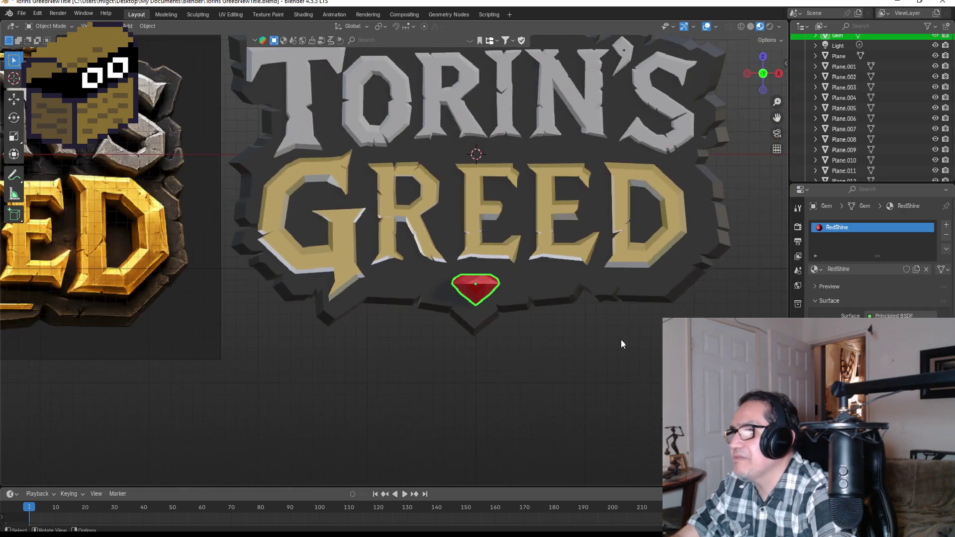
{"action": "scroll", "coordinate": [506, 330], "scroll_direction": "down", "scroll_amount": 5}
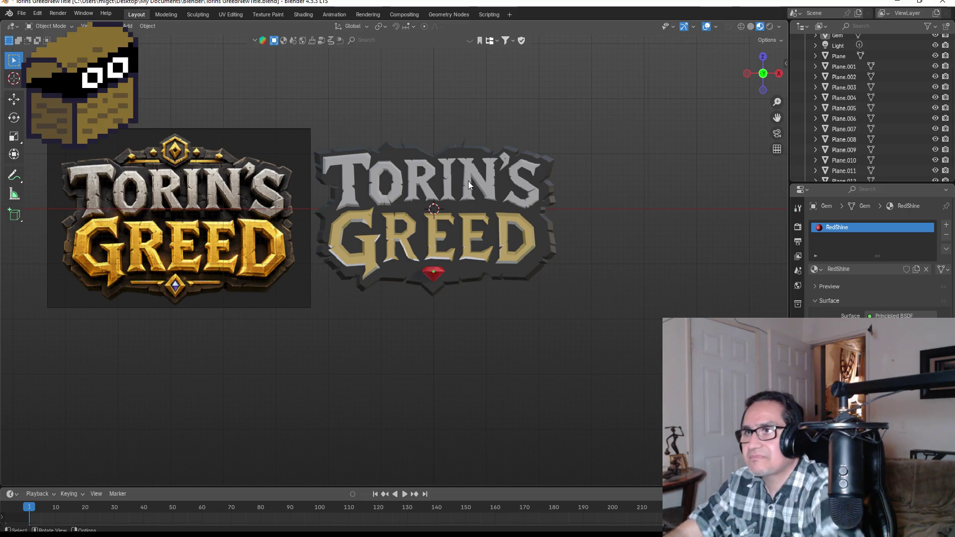
{"action": "left_click", "coordinate": [277, 130]}
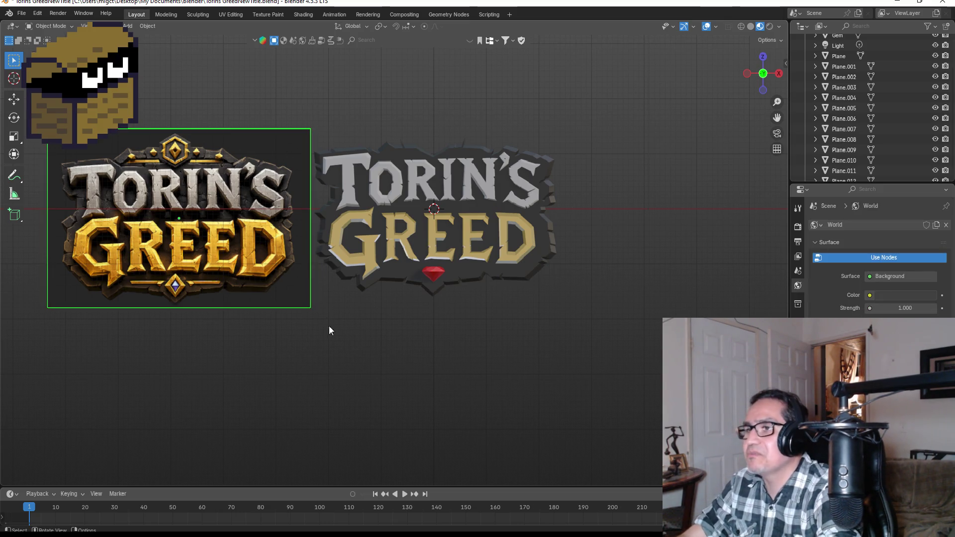
Shift the reference image about 1.83 m to the left (X -1.8346 m).
{"action": "key", "text": "g"}
{"action": "left_click", "coordinate": [271, 169]}
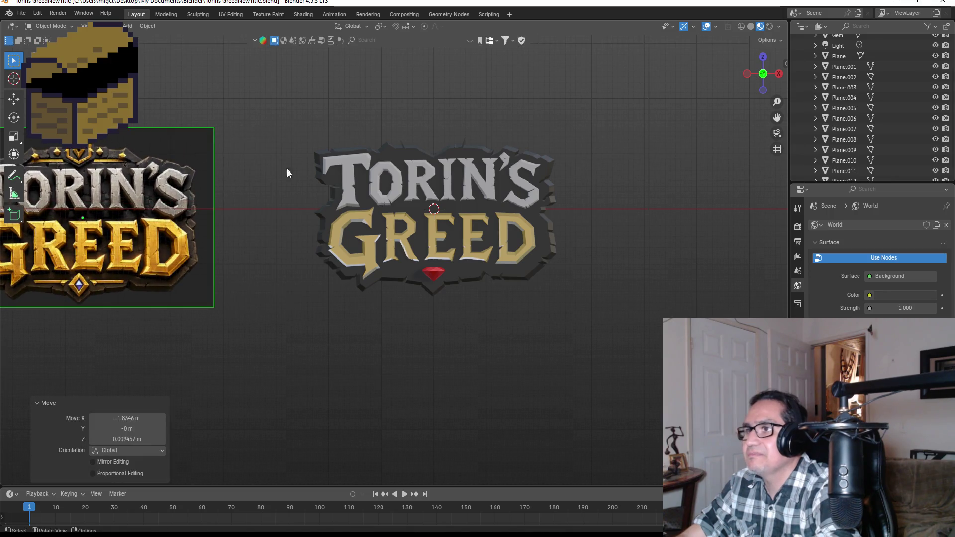
{"action": "scroll", "coordinate": [473, 192], "scroll_direction": "up", "scroll_amount": 3}
Return to a centred front view of the logo and begin moving the red gem.
{"action": "mouse_move", "coordinate": [705, 282]}
{"action": "left_mouse_down"}
{"action": "mouse_move", "coordinate": [684, 260]}
{"action": "mouse_move", "coordinate": [568, 284]}
{"action": "left_mouse_up"}
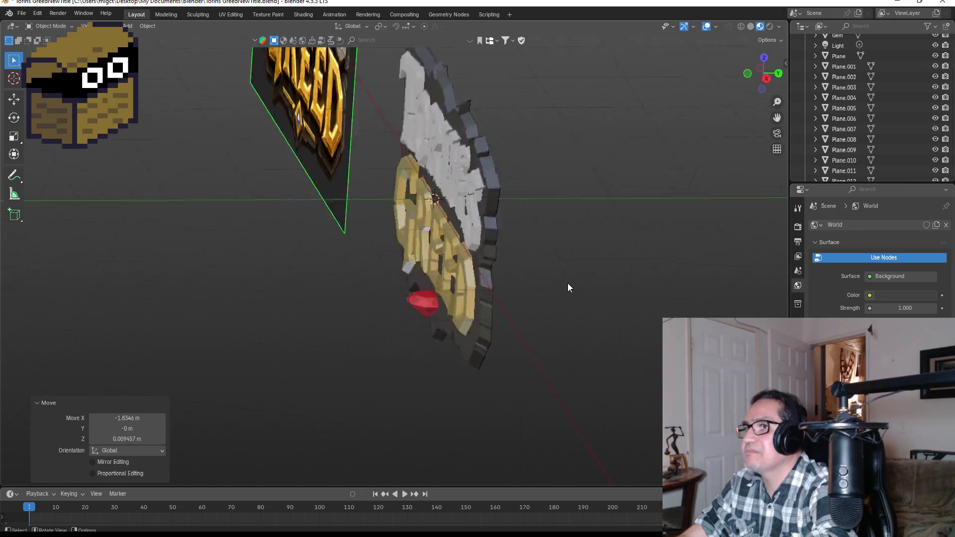
{"action": "key", "text": "KP_1"}
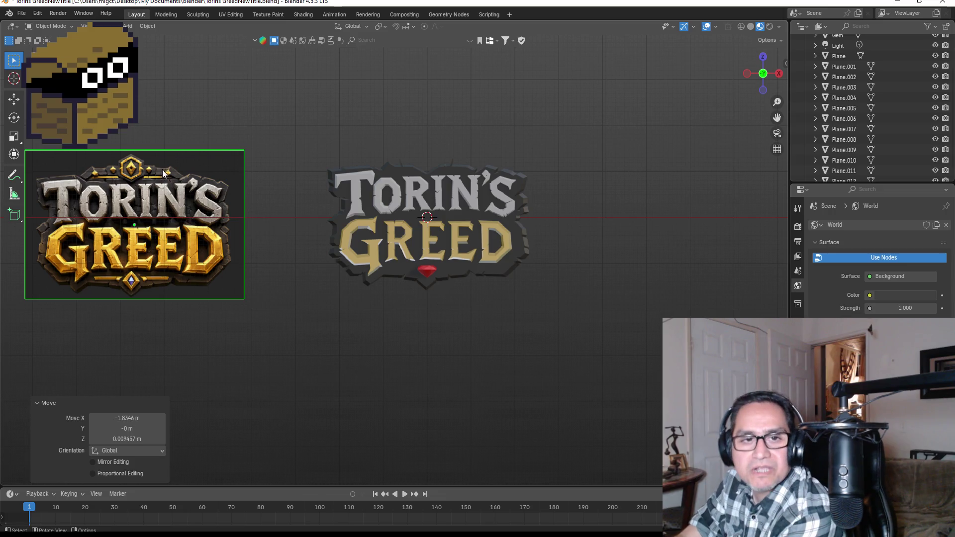
{"action": "scroll", "coordinate": [473, 141], "scroll_direction": "up", "scroll_amount": 3}
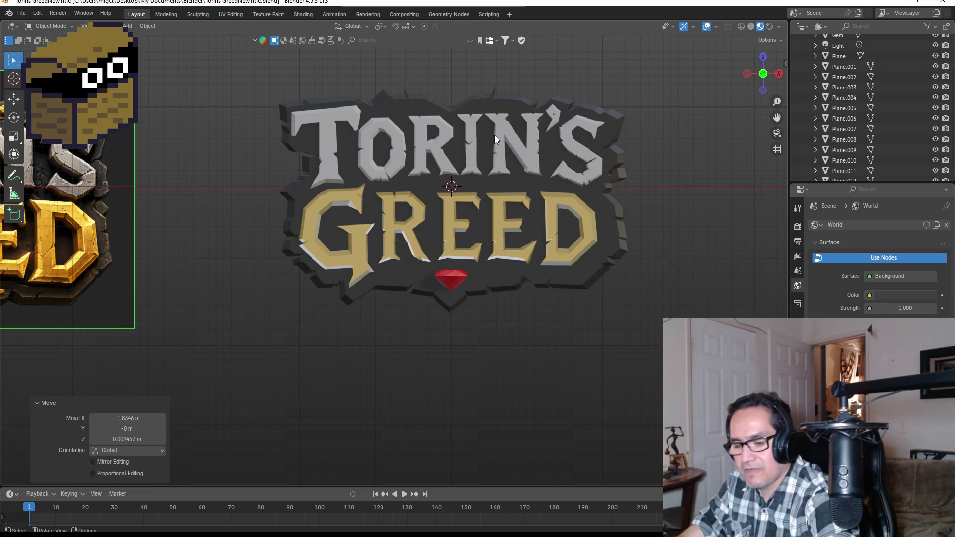
{"action": "left_click_drag", "start_coordinate": [528, 90], "coordinate": [479, 206]}
{"action": "left_click", "coordinate": [411, 392]}
{"action": "key", "text": "g"}
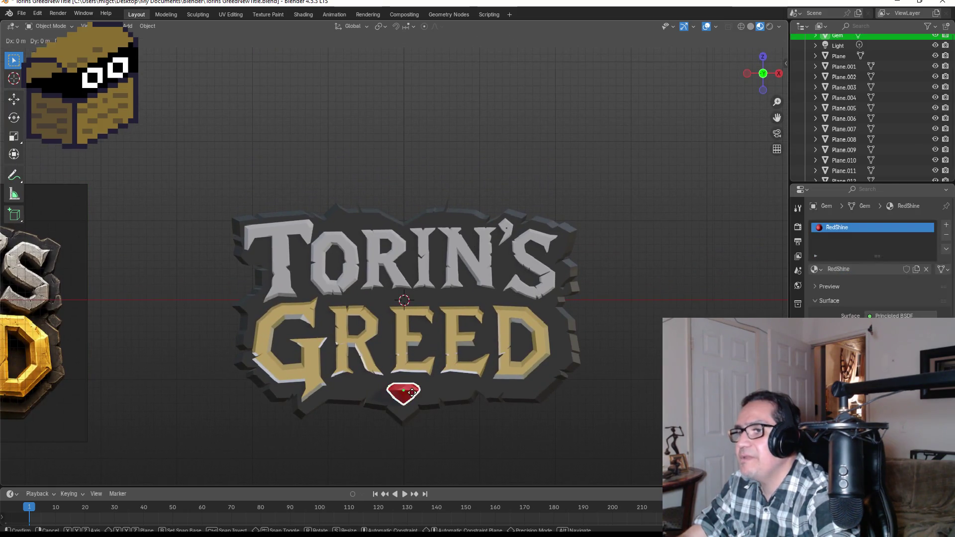
{"action": "key", "text": "z"}
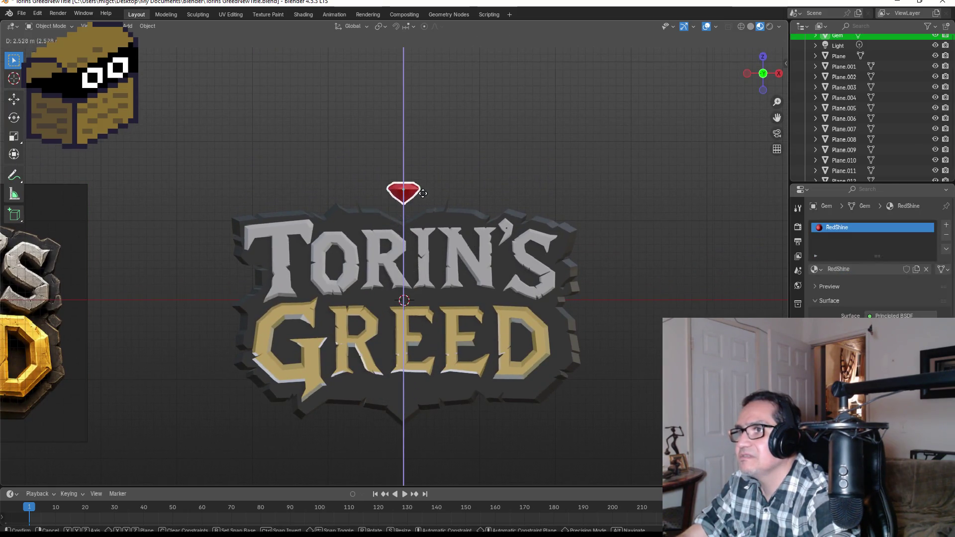
{"action": "left_click", "coordinate": [424, 194]}
{"action": "key", "text": "s"}
{"action": "left_click", "coordinate": [451, 187]}
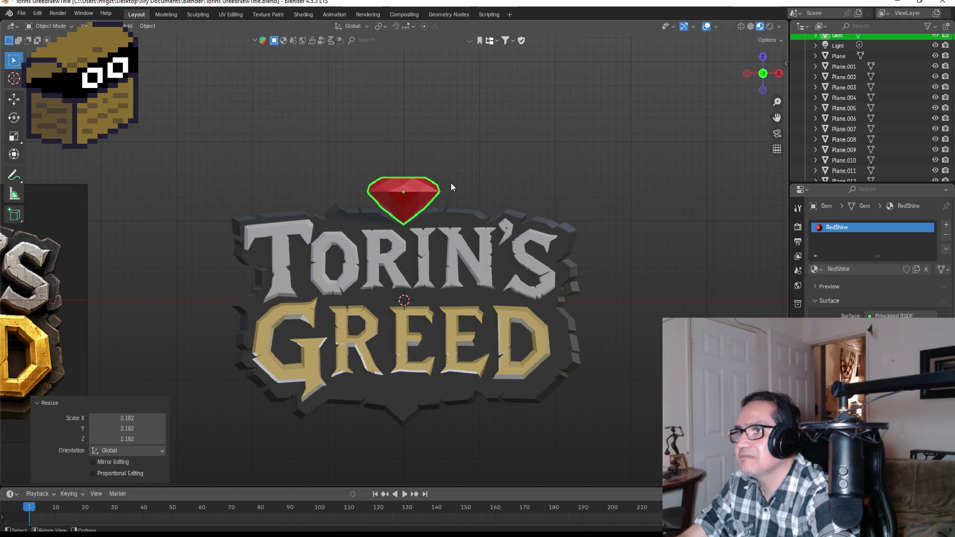
{"action": "key", "text": "g"}
{"action": "key", "text": "z"}
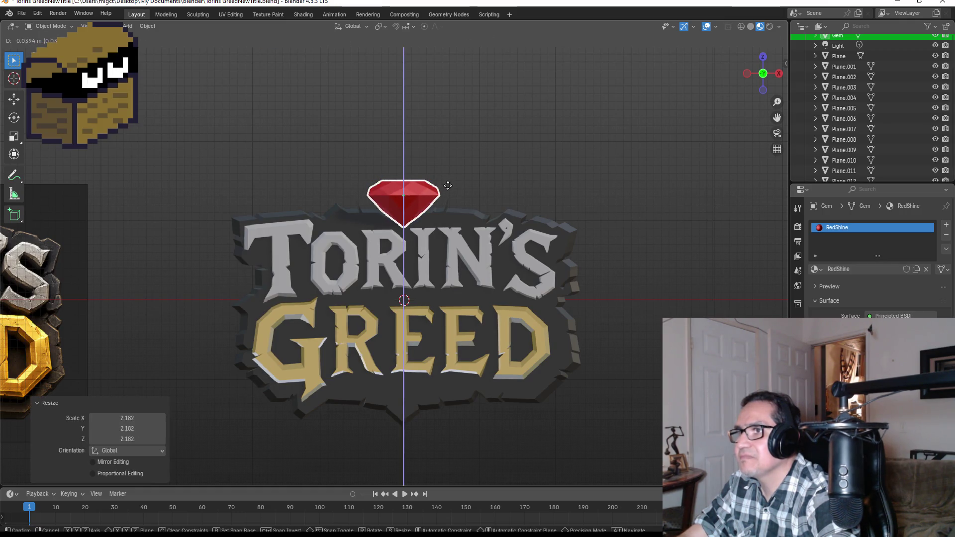
{"action": "right_click", "coordinate": [500, 178]}
{"action": "left_click", "coordinate": [509, 199]}
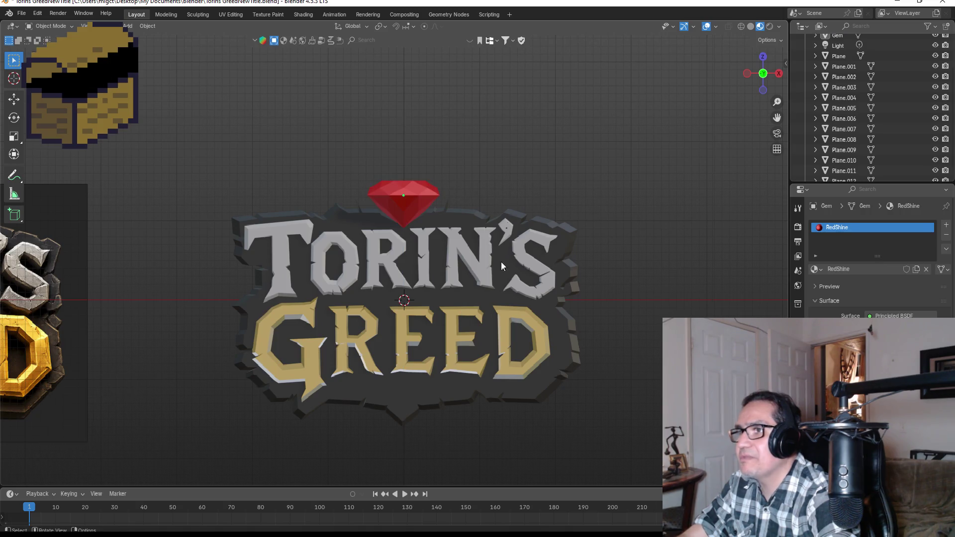
{"action": "left_click", "coordinate": [553, 220]}
{"action": "left_click", "coordinate": [669, 272]}
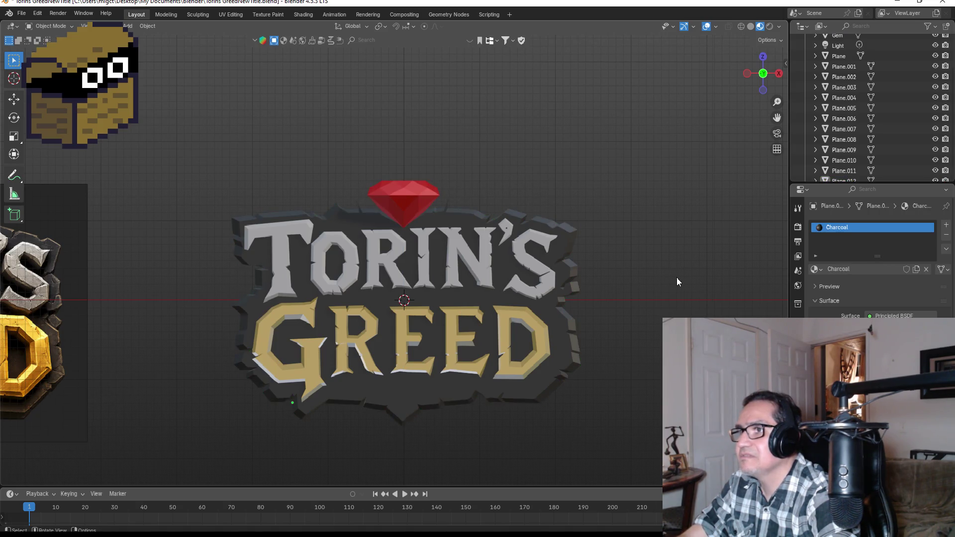
{"action": "scroll", "coordinate": [676, 276], "scroll_direction": "down", "scroll_amount": 4}
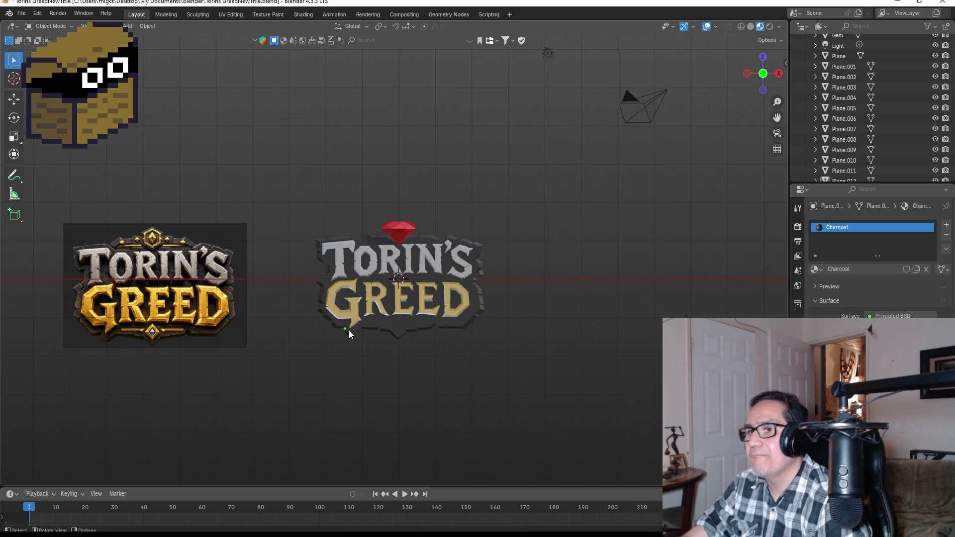
{"action": "scroll", "coordinate": [377, 321], "scroll_direction": "up", "scroll_amount": 2}
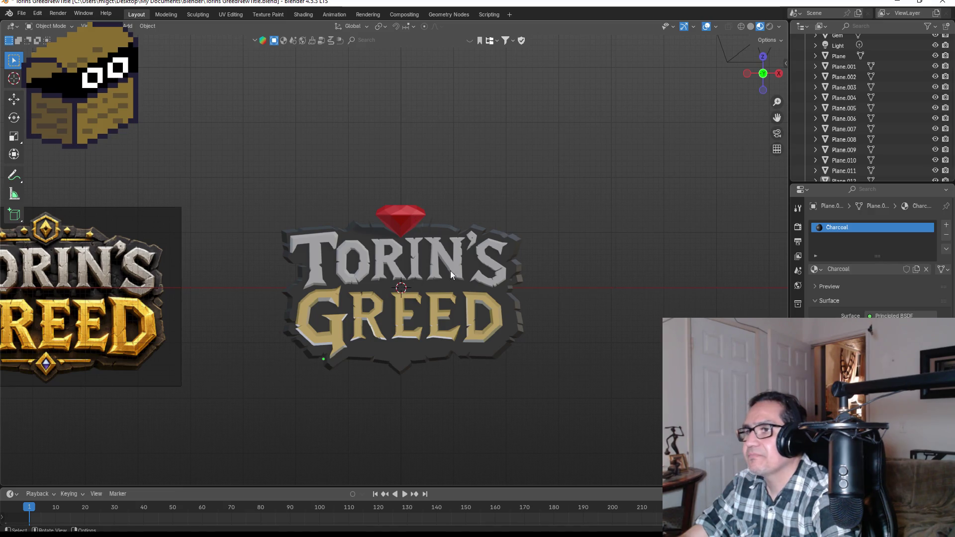
{"action": "left_click", "coordinate": [387, 356]}
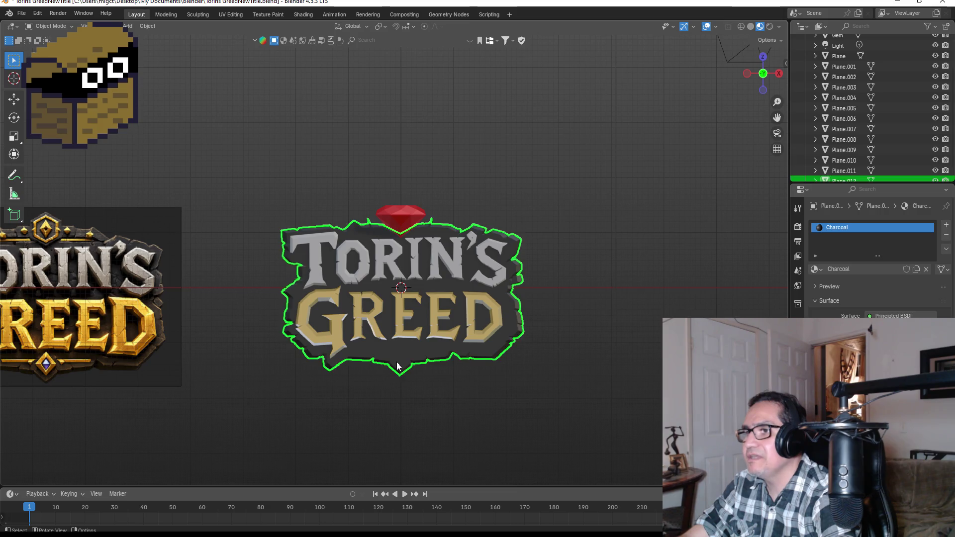
{"action": "left_click", "coordinate": [456, 422]}
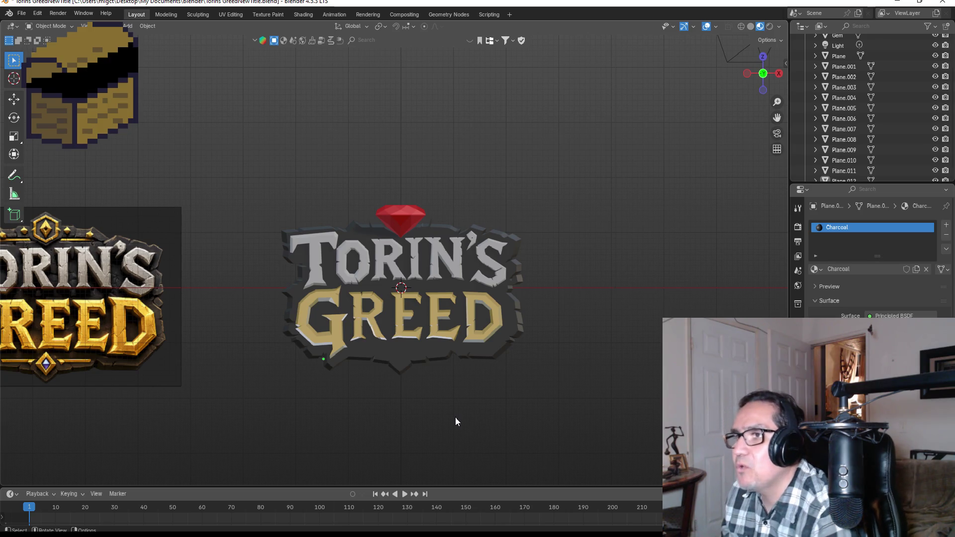
{"action": "scroll", "coordinate": [423, 222], "scroll_direction": "up", "scroll_amount": 2}
{"action": "scroll", "coordinate": [452, 230], "scroll_direction": "down", "scroll_amount": 2}
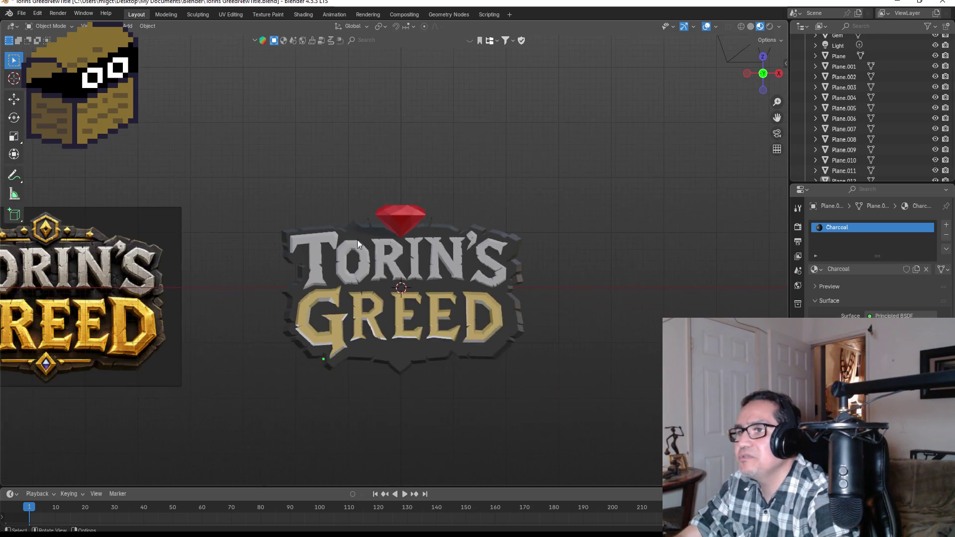
{"action": "scroll", "coordinate": [377, 266], "scroll_direction": "up", "scroll_amount": 3}
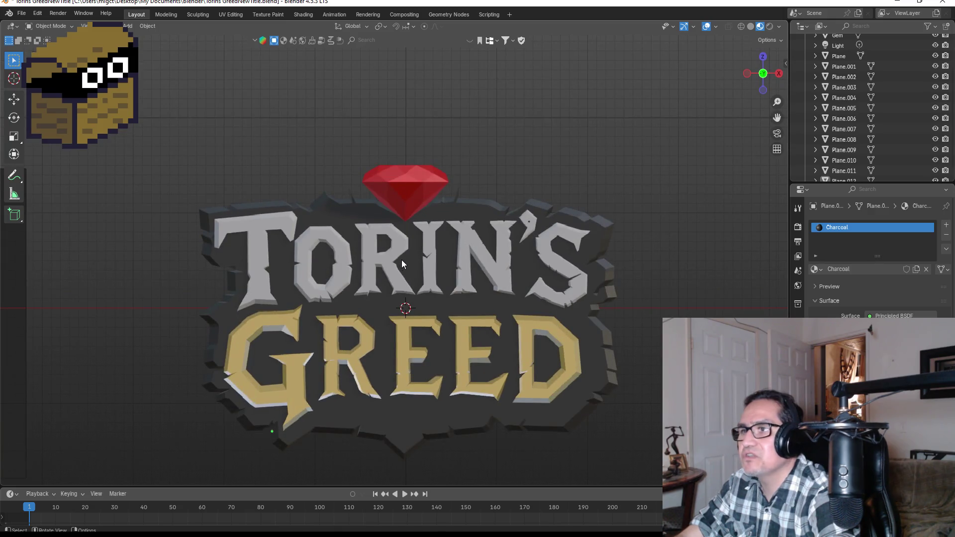
{"action": "scroll", "coordinate": [402, 259], "scroll_direction": "down", "scroll_amount": 1}
{"action": "scroll", "coordinate": [212, 224], "scroll_direction": "down", "scroll_amount": 4}
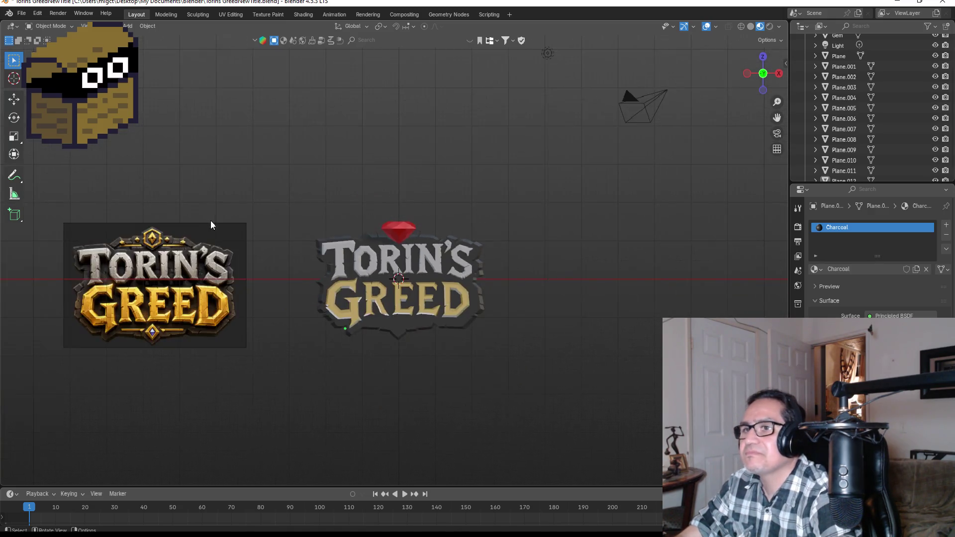
{"action": "left_click", "coordinate": [230, 239]}
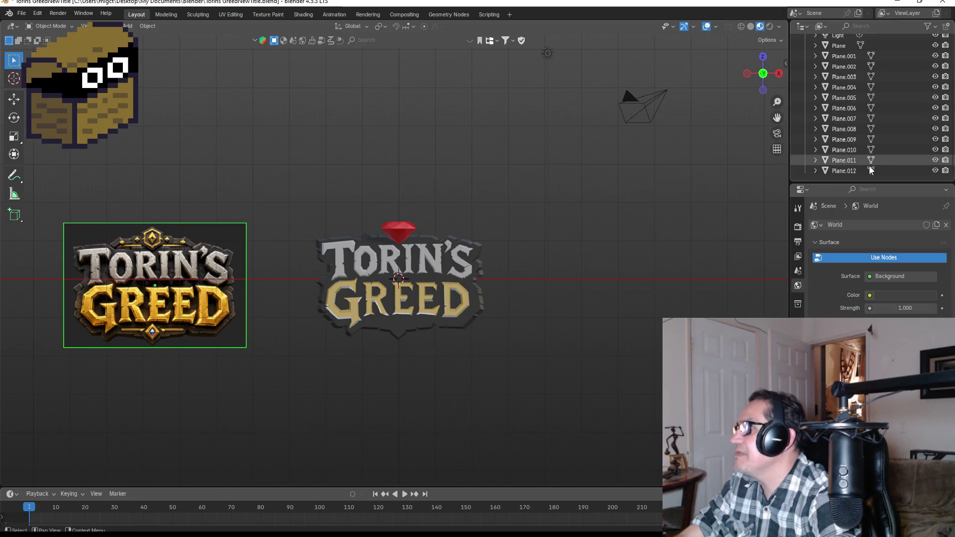
Hide the Torin's Greed reference image, zoom in on the logo, then bring up the ChatGPT artwork.
{"action": "scroll", "coordinate": [871, 144], "scroll_direction": "up", "scroll_amount": 4}
{"action": "left_click", "coordinate": [935, 71]}
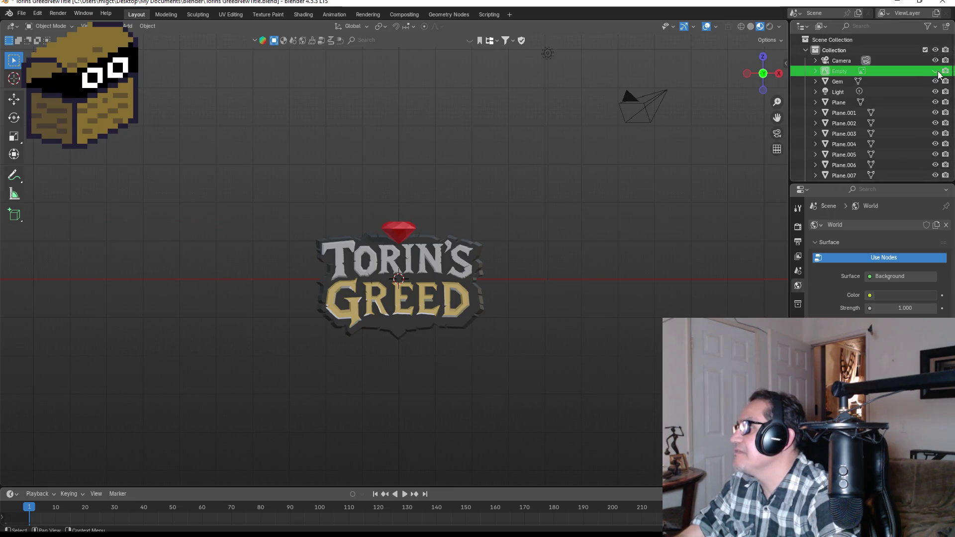
{"action": "scroll", "coordinate": [599, 281], "scroll_direction": "up", "scroll_amount": 3}
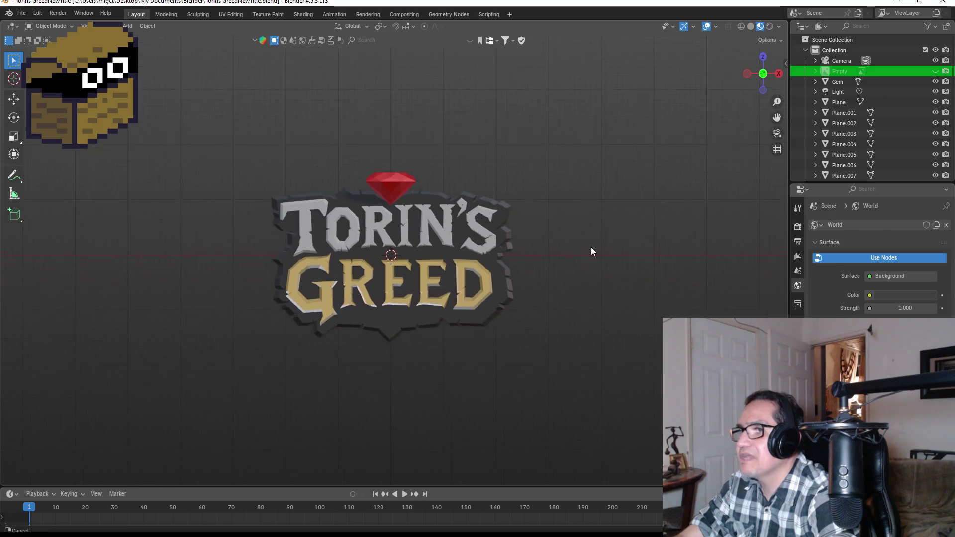
{"action": "scroll", "coordinate": [571, 242], "scroll_direction": "up", "scroll_amount": 2}
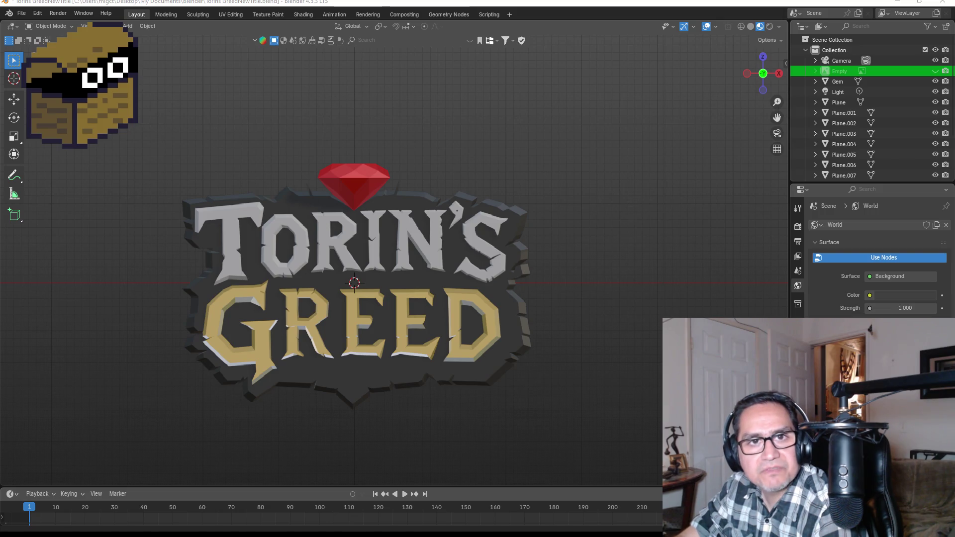
{"action": "key", "text": "alt+Tab"}
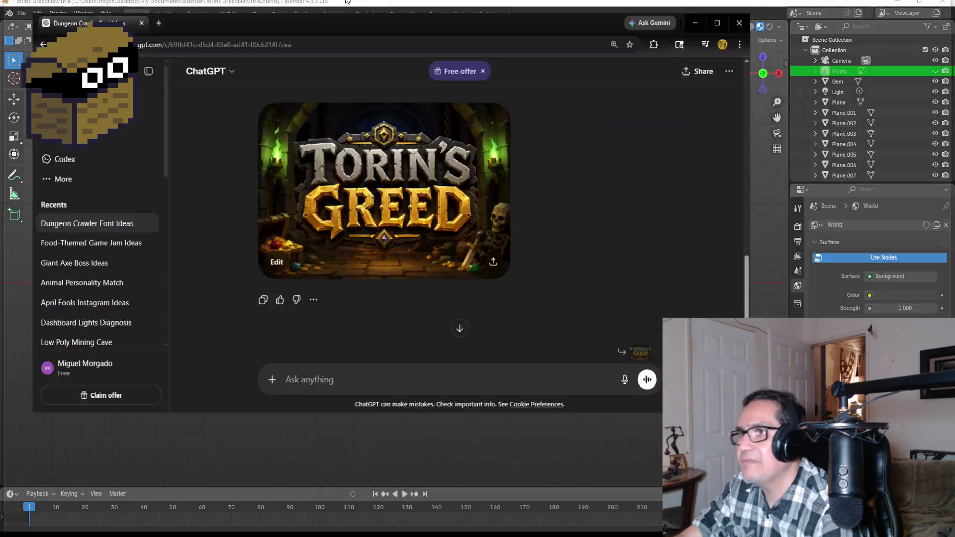
{"action": "left_click", "coordinate": [489, 209]}
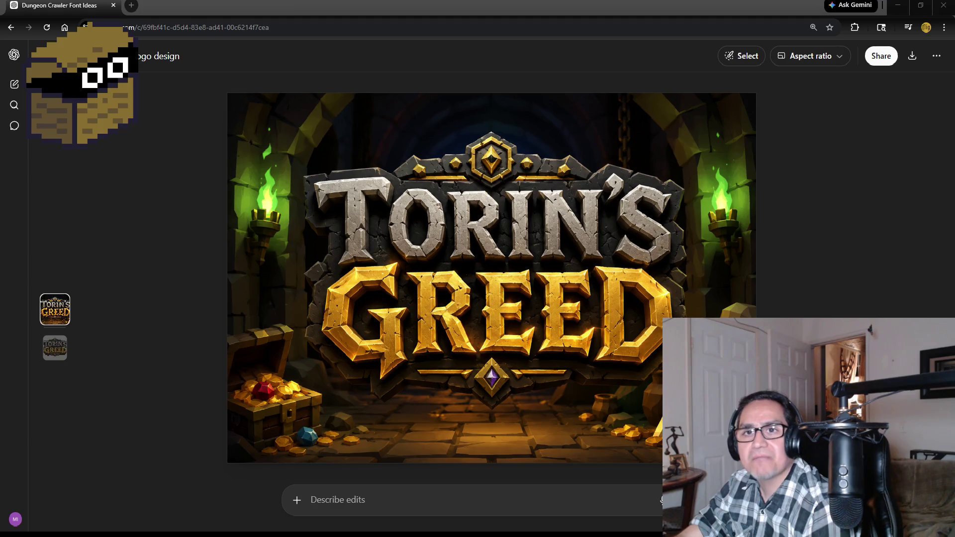
{"action": "key", "text": "alt+Tab"}
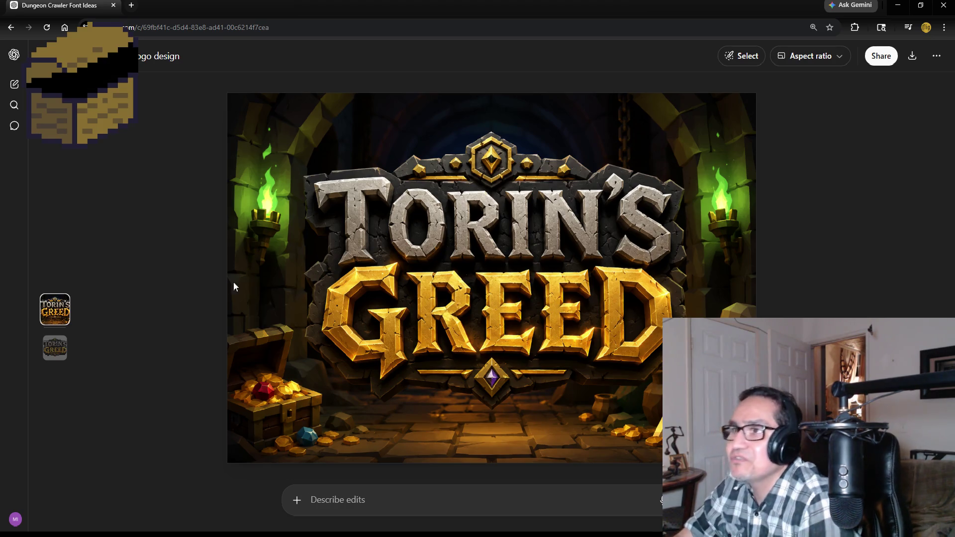
{"action": "left_click", "coordinate": [934, 4]}
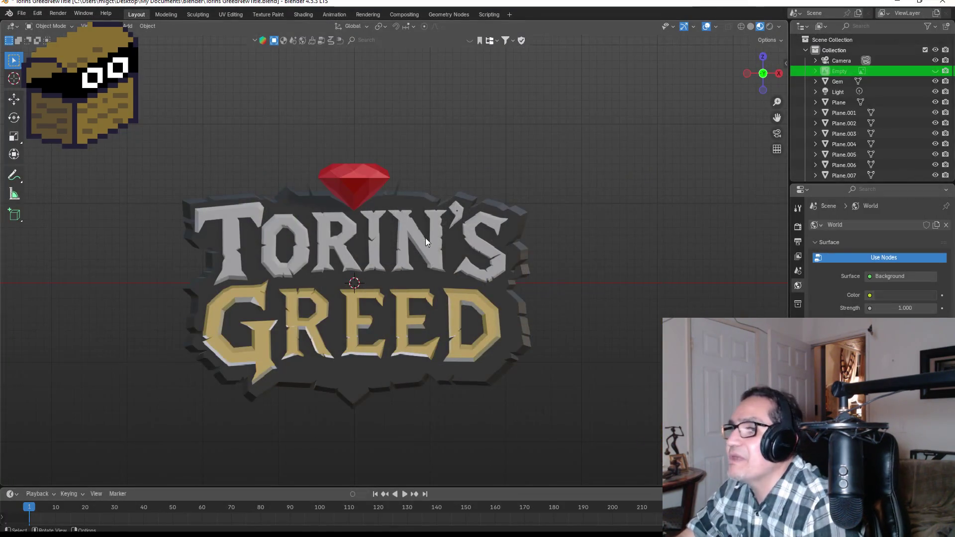
Save the Blender file.
{"action": "scroll", "coordinate": [425, 237], "scroll_direction": "down", "scroll_amount": 3}
{"action": "scroll", "coordinate": [226, 244], "scroll_direction": "up", "scroll_amount": 3}
{"action": "scroll", "coordinate": [348, 245], "scroll_direction": "up", "scroll_amount": 1}
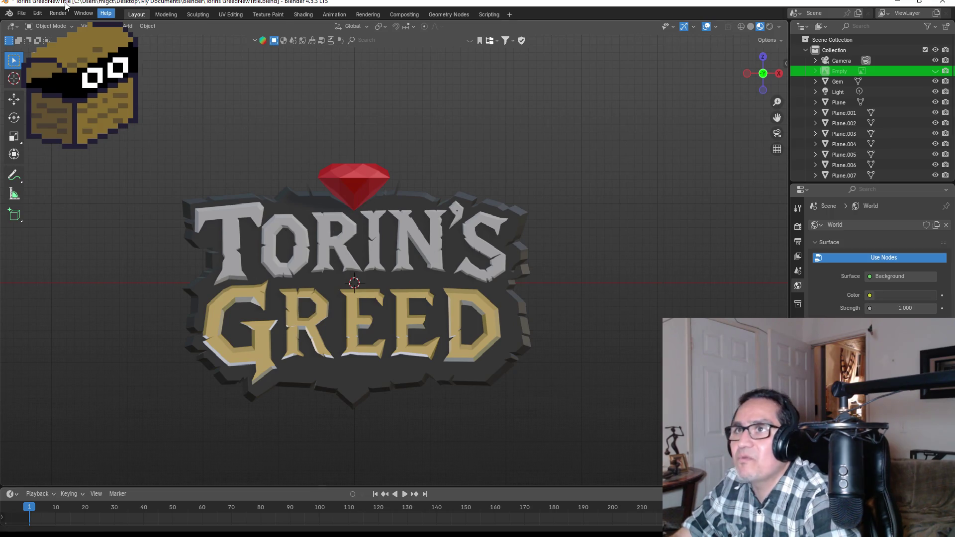
{"action": "left_click", "coordinate": [23, 13]}
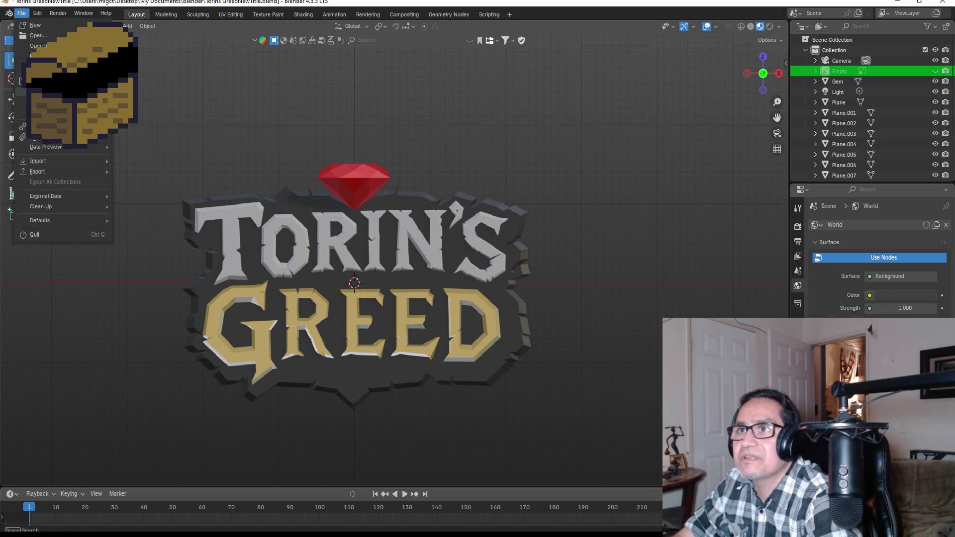
{"action": "left_click", "coordinate": [35, 81]}
Export the logo as FBX to Dwarf Miner/Assets/3d Art, using a preset without cameras and lights.
{"action": "left_click", "coordinate": [23, 11]}
{"action": "mouse_move", "coordinate": [48, 171]}
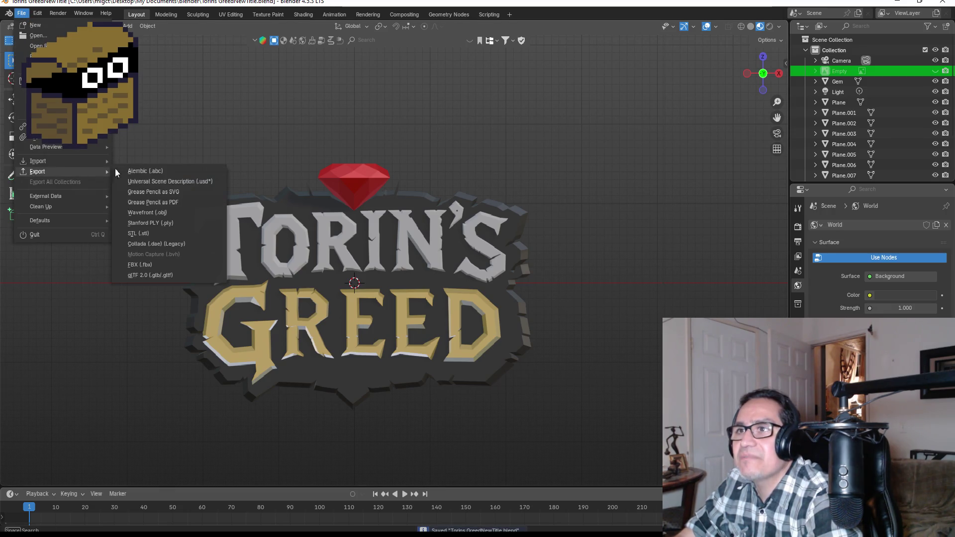
{"action": "left_click", "coordinate": [160, 265]}
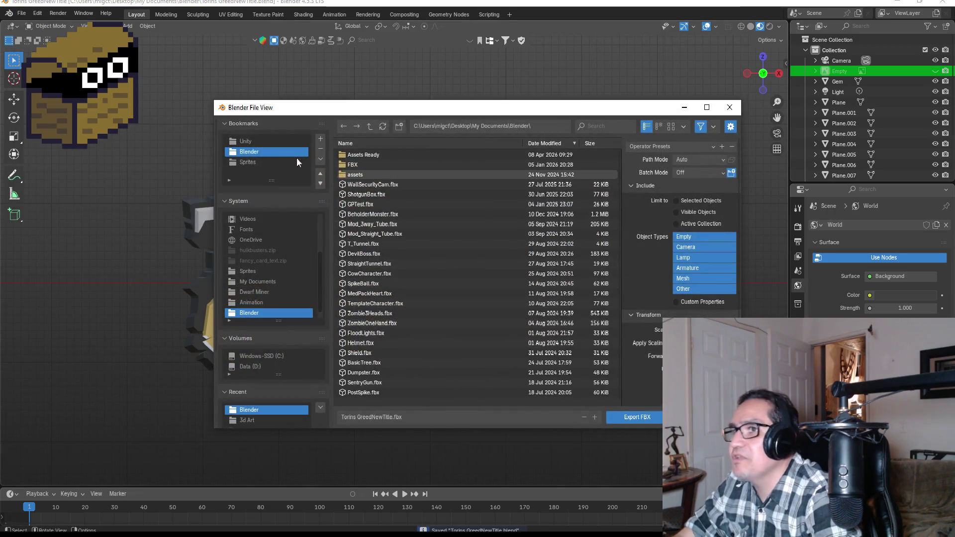
{"action": "left_click", "coordinate": [251, 137]}
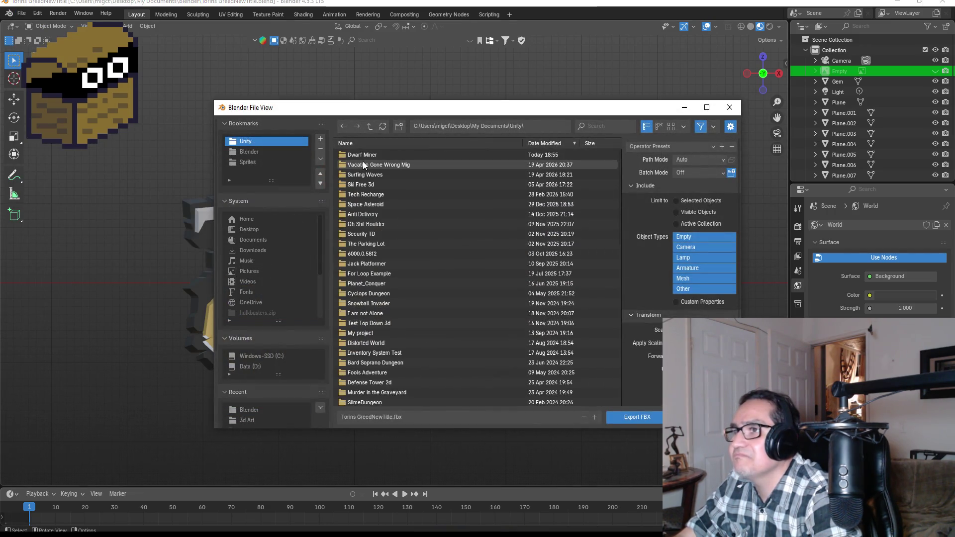
{"action": "left_click", "coordinate": [368, 155]}
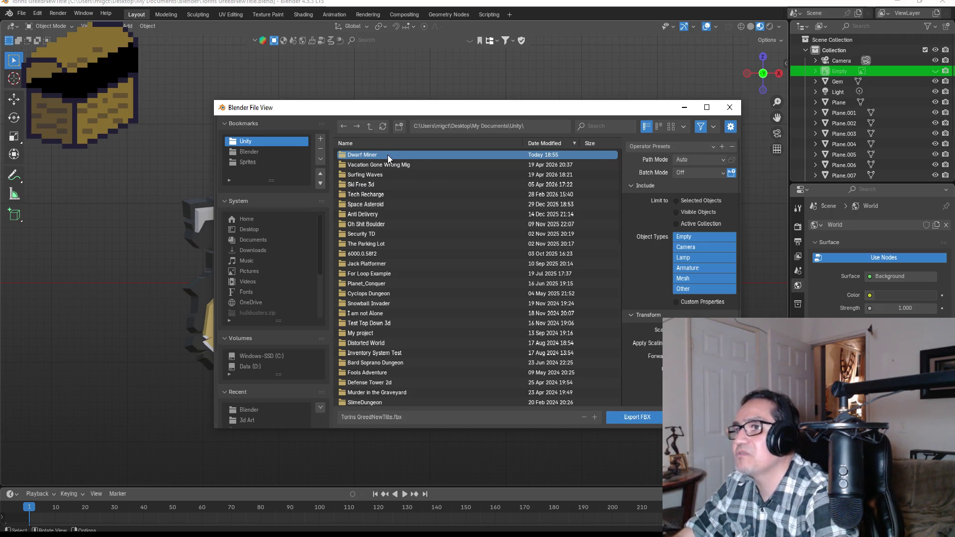
{"action": "double_click", "coordinate": [387, 155]}
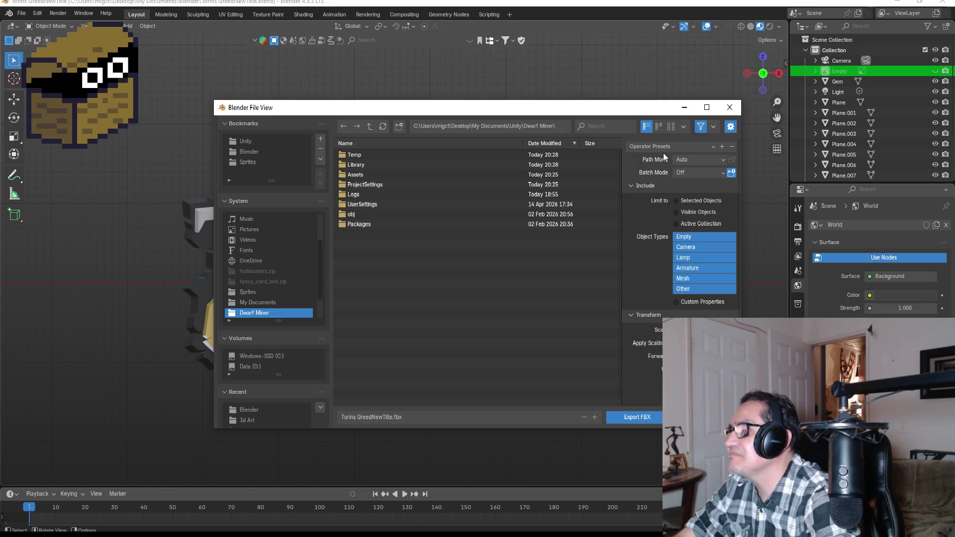
{"action": "left_click", "coordinate": [660, 147]}
{"action": "left_click", "coordinate": [666, 173]}
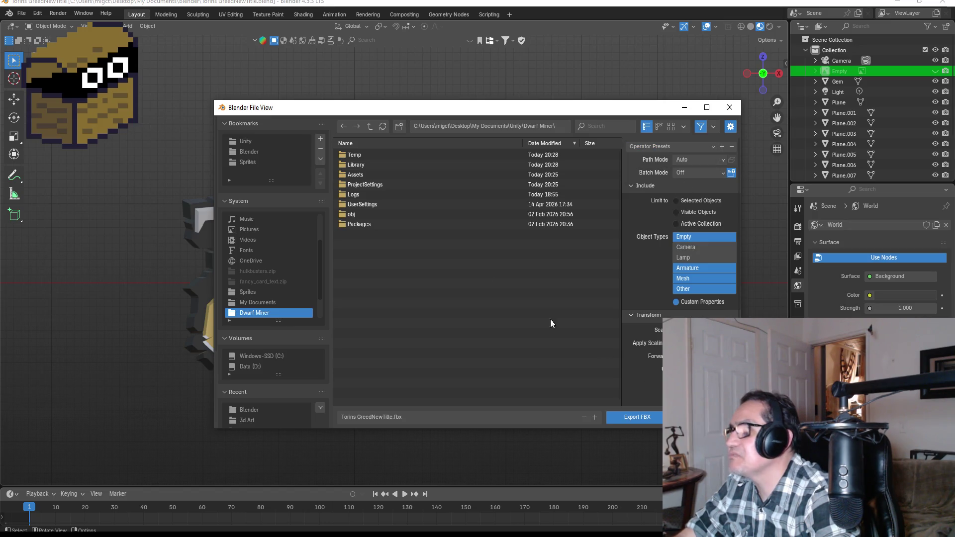
{"action": "double_click", "coordinate": [363, 175]}
{"action": "left_click", "coordinate": [373, 166]}
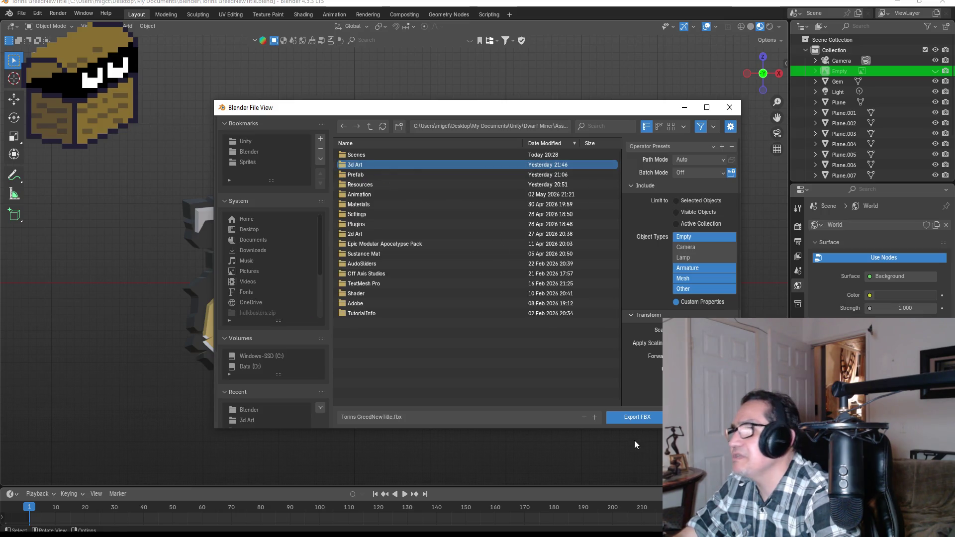
{"action": "left_click", "coordinate": [644, 415]}
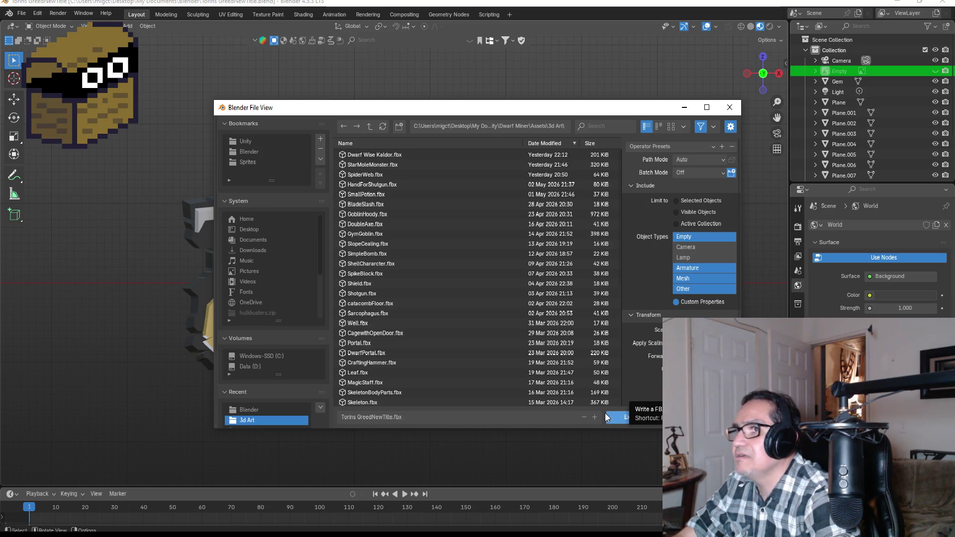
{"action": "left_click", "coordinate": [630, 418]}
In Unity, drag the Torins GreedNewTitle model from the 3d Art folder into the scene.
{"action": "left_click", "coordinate": [898, 2]}
{"action": "scroll", "coordinate": [150, 423], "scroll_direction": "up", "scroll_amount": 5}
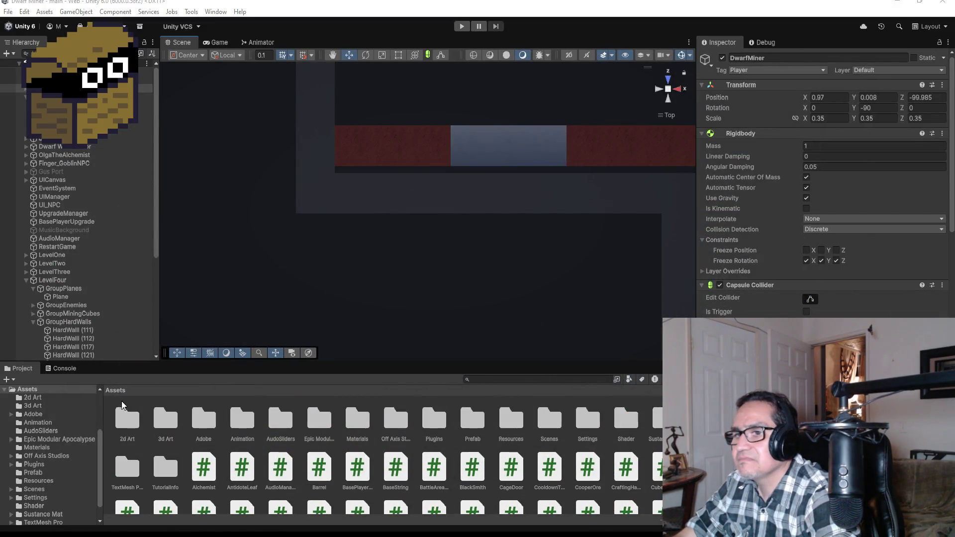
{"action": "double_click", "coordinate": [167, 422]}
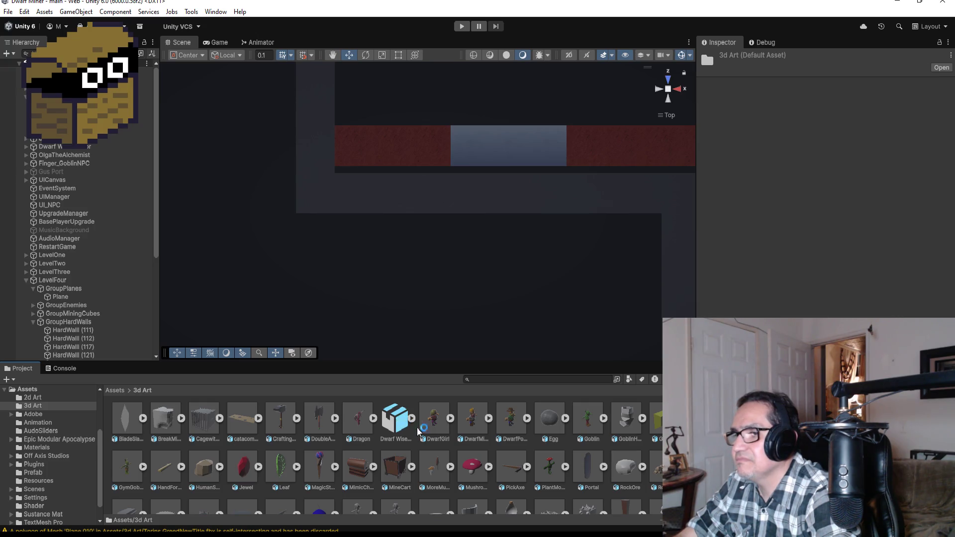
{"action": "scroll", "coordinate": [427, 437], "scroll_direction": "down", "scroll_amount": 3}
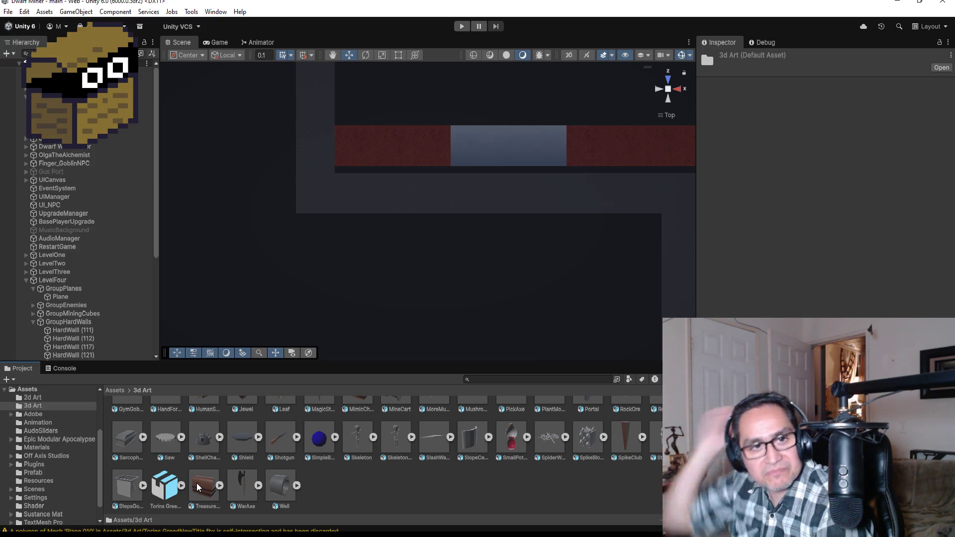
{"action": "mouse_move", "coordinate": [168, 485]}
{"action": "left_mouse_down"}
{"action": "mouse_move", "coordinate": [238, 309]}
{"action": "mouse_move", "coordinate": [256, 228]}
{"action": "mouse_move", "coordinate": [257, 253]}
{"action": "left_mouse_up"}
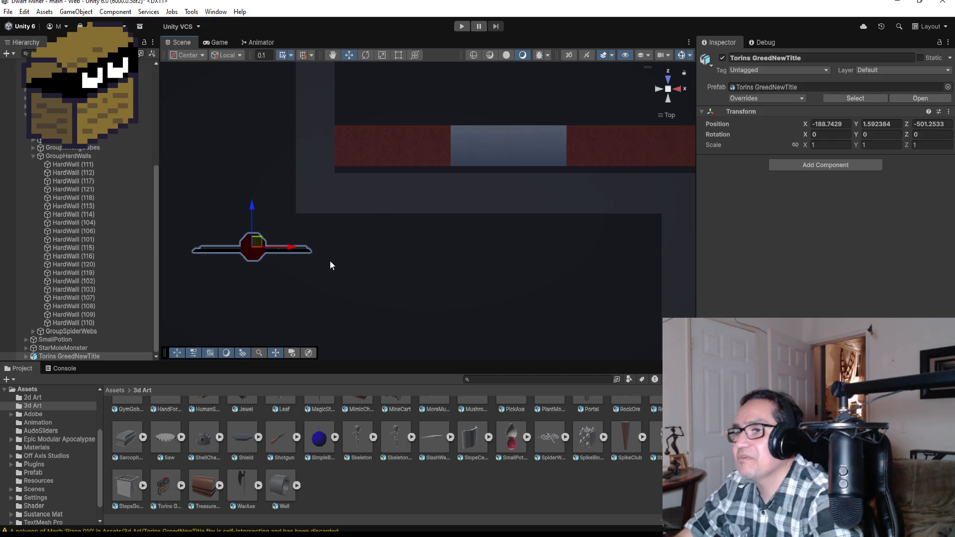
View the title mesh from the front and centre it in the scene view.
{"action": "left_click", "coordinate": [670, 99]}
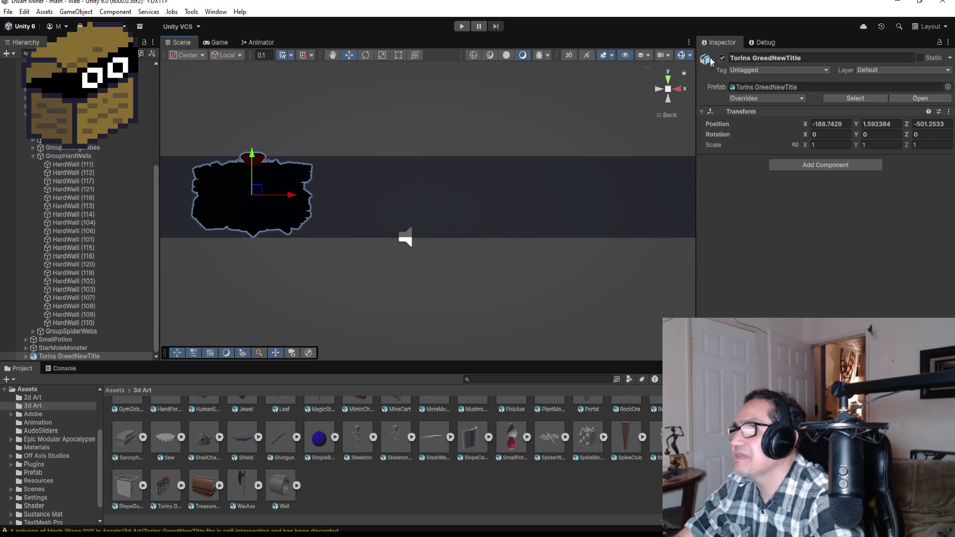
{"action": "left_click", "coordinate": [660, 91]}
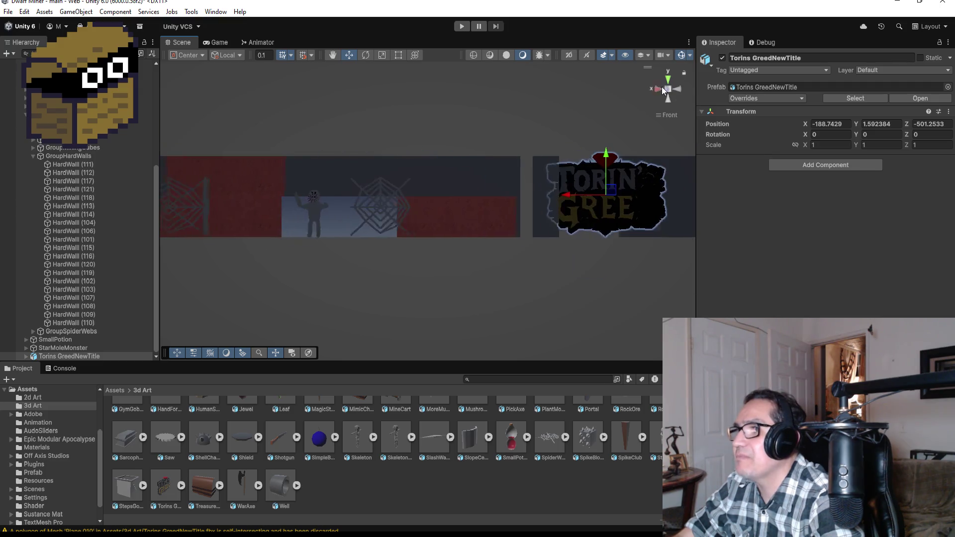
{"action": "mouse_move", "coordinate": [641, 275]}
{"action": "left_mouse_down"}
{"action": "mouse_move", "coordinate": [505, 289]}
{"action": "mouse_move", "coordinate": [582, 281]}
{"action": "mouse_move", "coordinate": [449, 246]}
{"action": "left_mouse_up"}
{"action": "scroll", "coordinate": [512, 260], "scroll_direction": "up", "scroll_amount": 2}
{"action": "scroll", "coordinate": [559, 275], "scroll_direction": "up", "scroll_amount": 2}
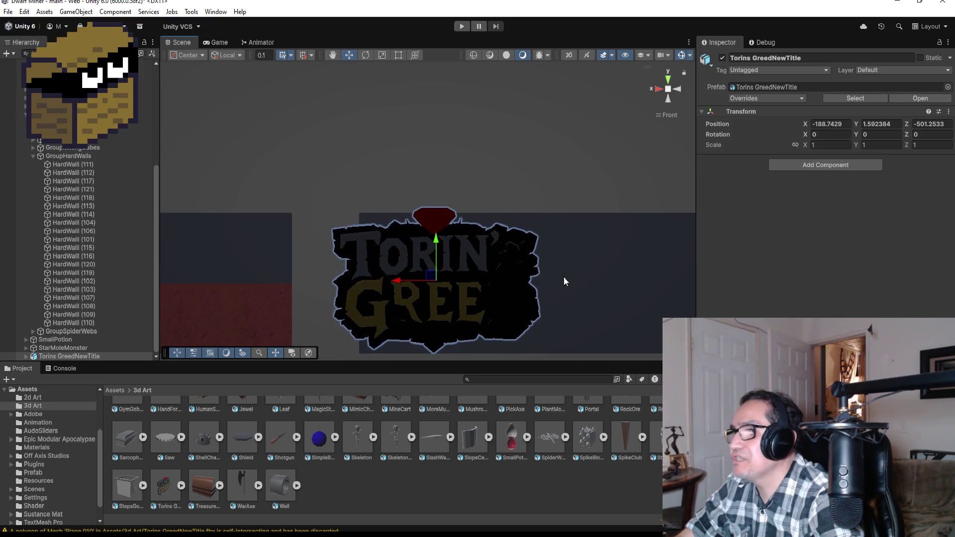
{"action": "mouse_move", "coordinate": [587, 259]}
{"action": "left_mouse_down"}
{"action": "mouse_move", "coordinate": [595, 219]}
{"action": "mouse_move", "coordinate": [527, 184]}
{"action": "mouse_move", "coordinate": [520, 225]}
{"action": "mouse_move", "coordinate": [471, 222]}
{"action": "mouse_move", "coordinate": [419, 241]}
{"action": "mouse_move", "coordinate": [628, 234]}
{"action": "mouse_move", "coordinate": [522, 226]}
{"action": "mouse_move", "coordinate": [673, 249]}
{"action": "mouse_move", "coordinate": [561, 226]}
{"action": "left_mouse_up"}
{"action": "scroll", "coordinate": [518, 227], "scroll_direction": "up", "scroll_amount": 4}
{"action": "scroll", "coordinate": [562, 226], "scroll_direction": "down", "scroll_amount": 10}
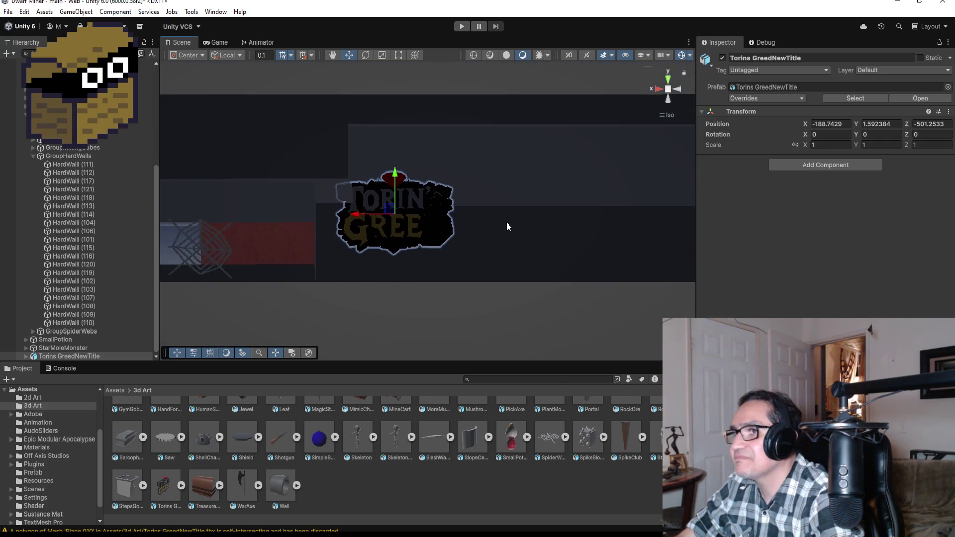
From top view, move the title left to X -233.1, frame it, and view it front-on.
{"action": "left_click", "coordinate": [669, 81]}
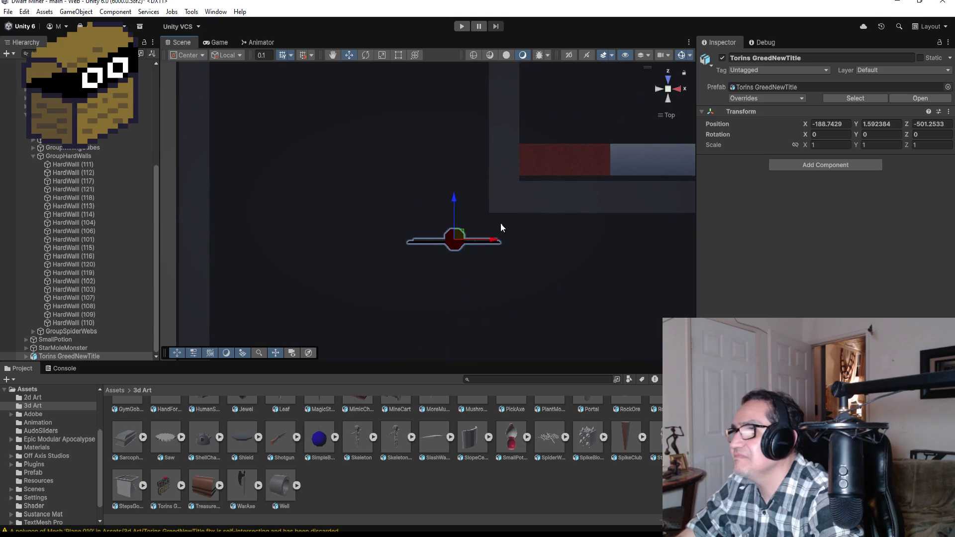
{"action": "scroll", "coordinate": [484, 212], "scroll_direction": "down", "scroll_amount": 8}
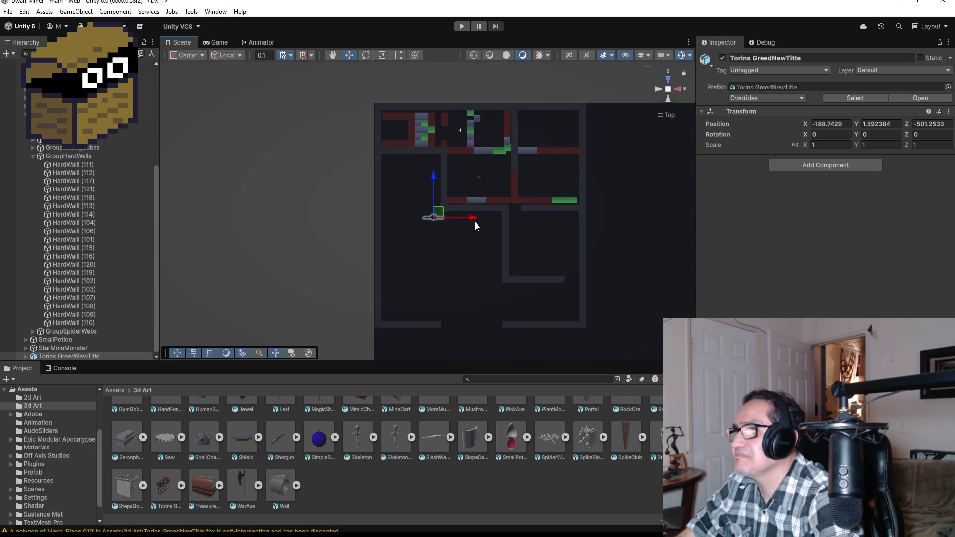
{"action": "left_click_drag", "start_coordinate": [474, 217], "coordinate": [300, 216]}
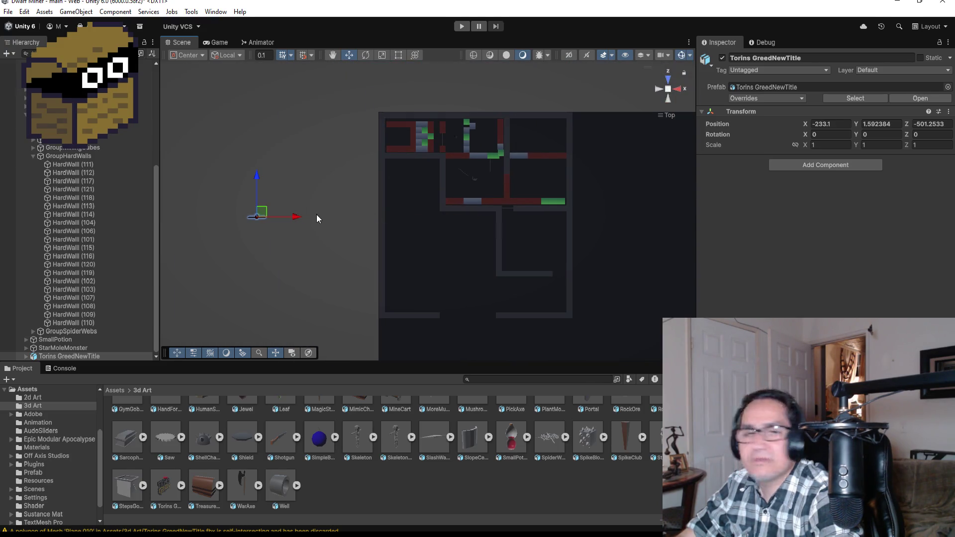
{"action": "key", "text": "f"}
{"action": "mouse_move", "coordinate": [528, 271]}
{"action": "left_mouse_down"}
{"action": "mouse_move", "coordinate": [550, 211]}
{"action": "mouse_move", "coordinate": [460, 271]}
{"action": "left_mouse_up"}
{"action": "left_click", "coordinate": [658, 92]}
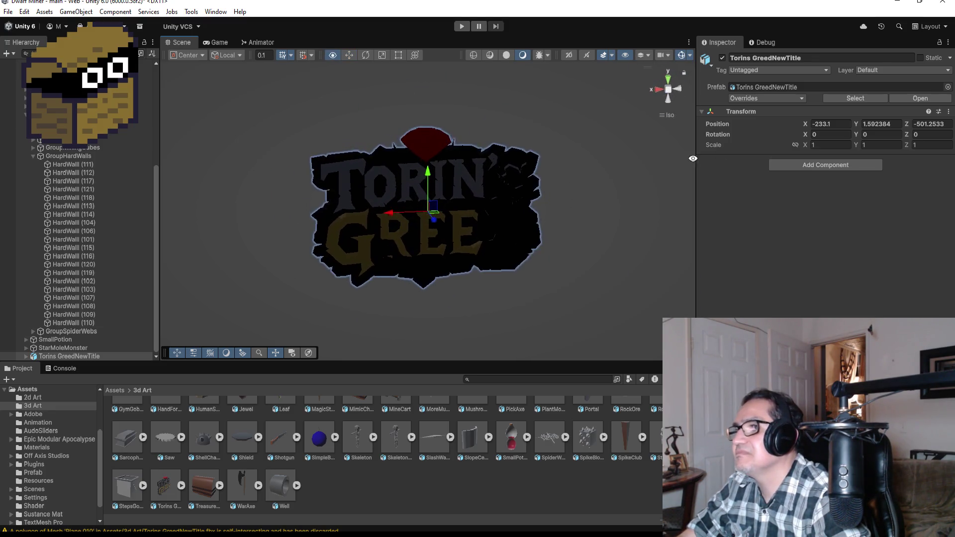
{"action": "scroll", "coordinate": [89, 223], "scroll_direction": "up", "scroll_amount": 5}
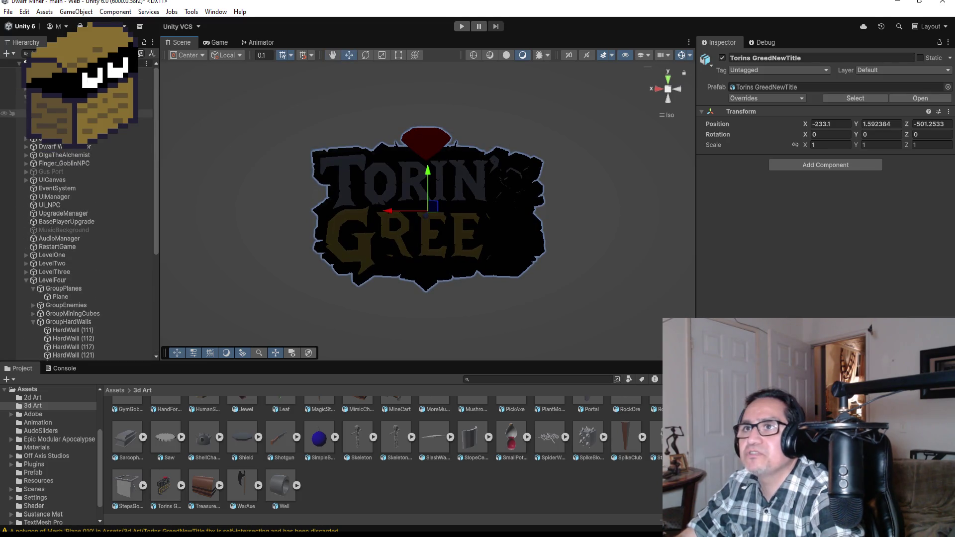
Set the Directional Light's intensity to 1 and its indirect multiplier to 0.001.
{"action": "left_click", "coordinate": [14, 79]}
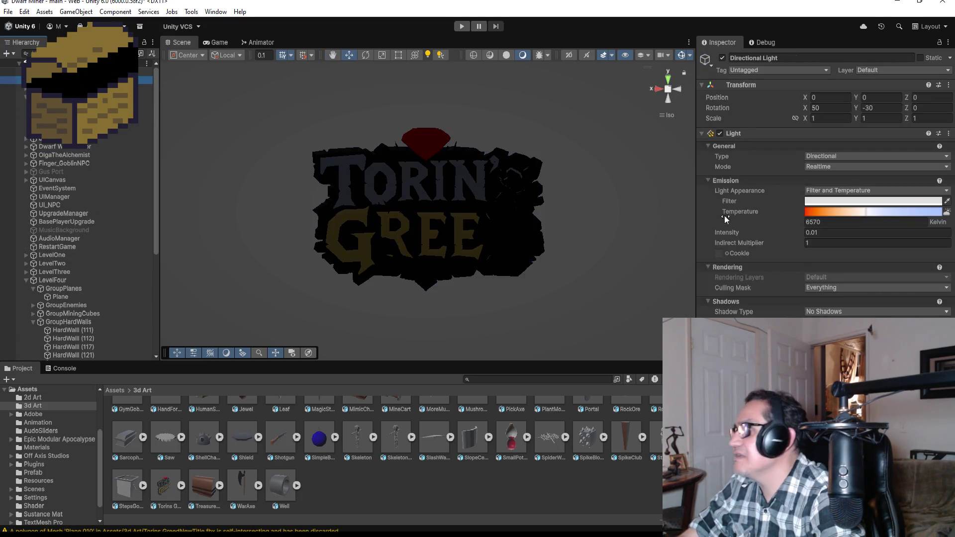
{"action": "left_click", "coordinate": [830, 230]}
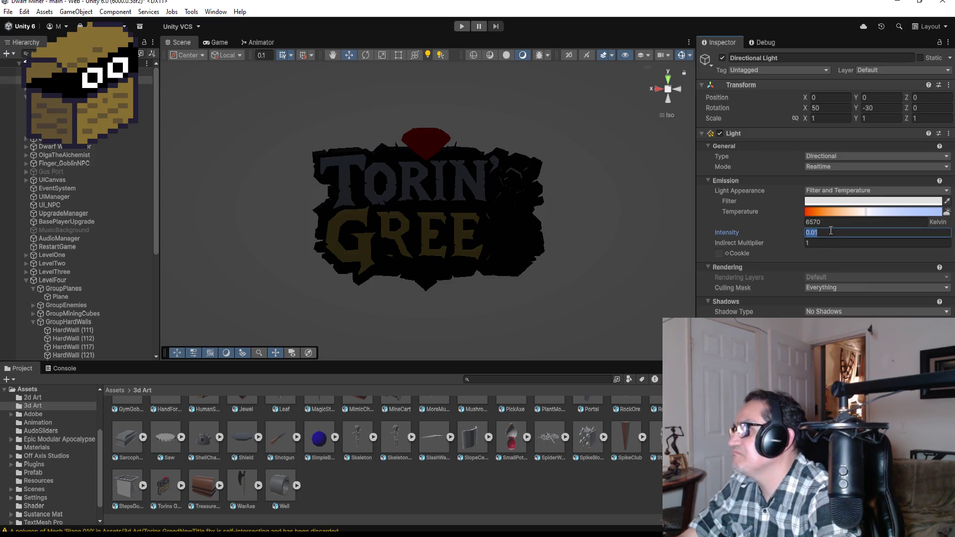
{"action": "type", "text": "1"}
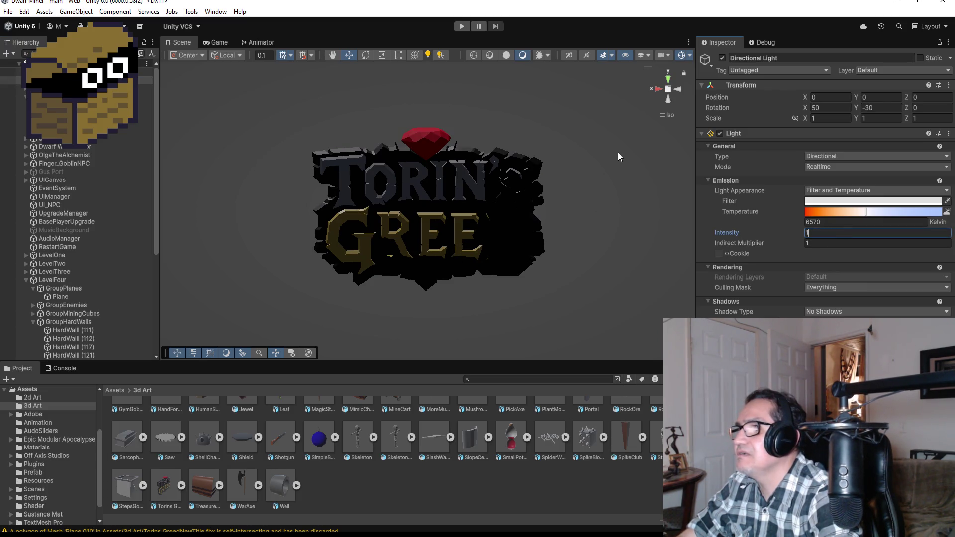
{"action": "mouse_move", "coordinate": [618, 144]}
{"action": "left_mouse_down"}
{"action": "mouse_move", "coordinate": [574, 128]}
{"action": "mouse_move", "coordinate": [569, 163]}
{"action": "mouse_move", "coordinate": [531, 136]}
{"action": "mouse_move", "coordinate": [477, 144]}
{"action": "mouse_move", "coordinate": [526, 156]}
{"action": "mouse_move", "coordinate": [512, 94]}
{"action": "mouse_move", "coordinate": [366, 104]}
{"action": "mouse_move", "coordinate": [326, 137]}
{"action": "mouse_move", "coordinate": [369, 154]}
{"action": "mouse_move", "coordinate": [627, 134]}
{"action": "mouse_move", "coordinate": [532, 145]}
{"action": "mouse_move", "coordinate": [556, 144]}
{"action": "left_mouse_up"}
{"action": "type", "text": "0.001"}
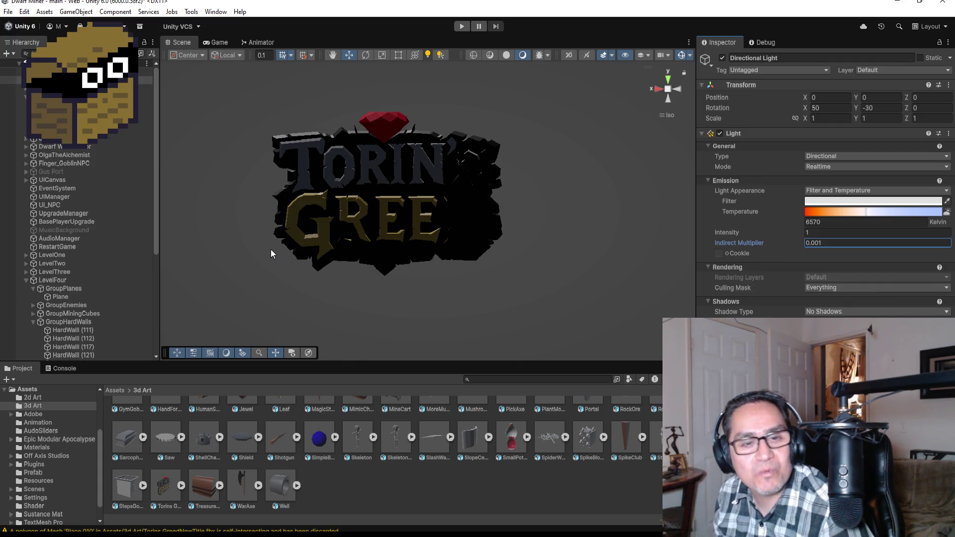
Collapse the LevelFour group and completely unpack the Torins GreedNewTitle prefab.
{"action": "left_click", "coordinate": [24, 96]}
{"action": "left_click", "coordinate": [26, 97]}
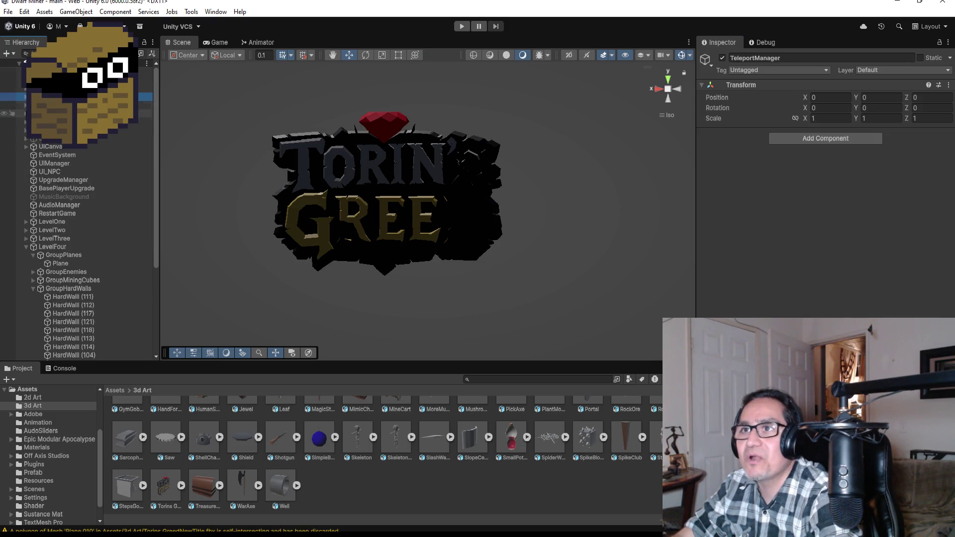
{"action": "left_click", "coordinate": [26, 146]}
{"action": "left_click", "coordinate": [26, 146]}
{"action": "left_click", "coordinate": [26, 246]}
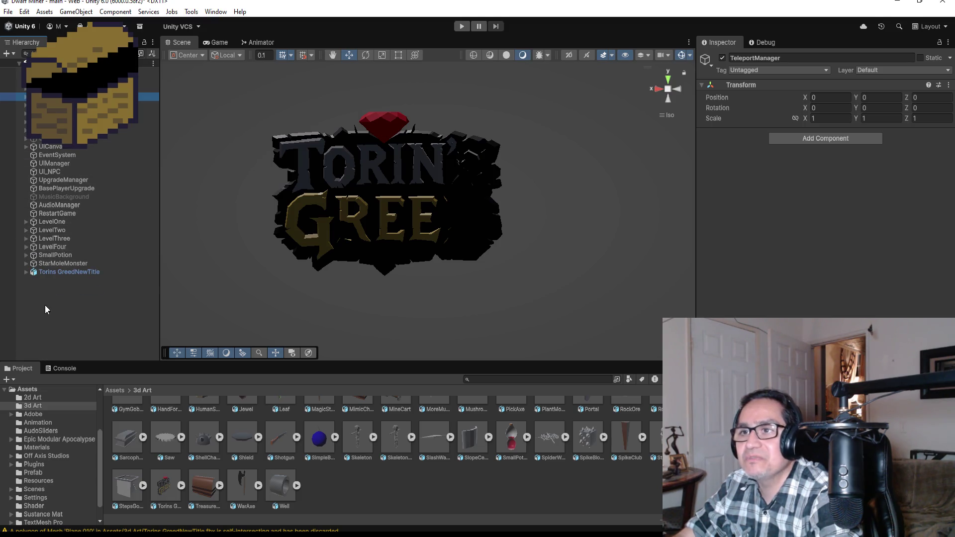
{"action": "left_click", "coordinate": [72, 272]}
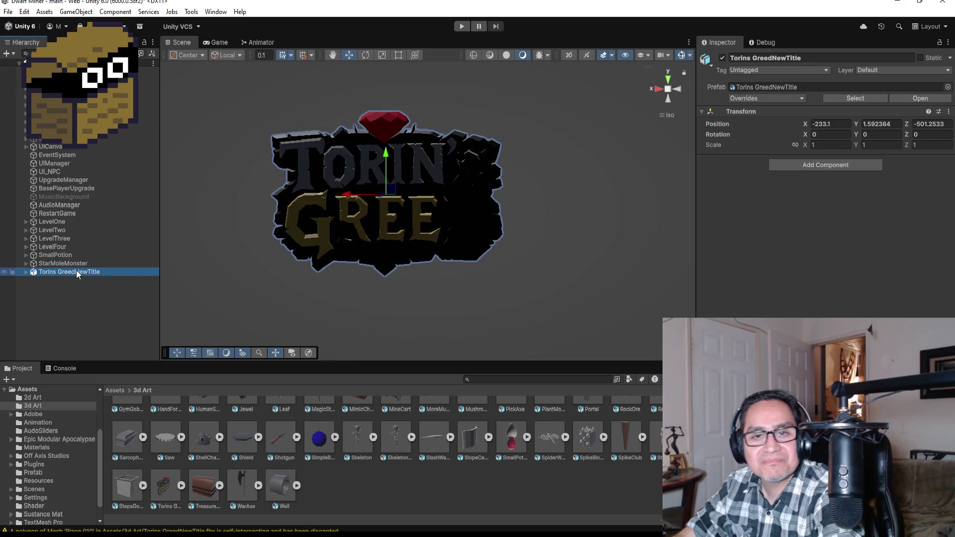
{"action": "right_click", "coordinate": [76, 271]}
{"action": "mouse_move", "coordinate": [152, 298]}
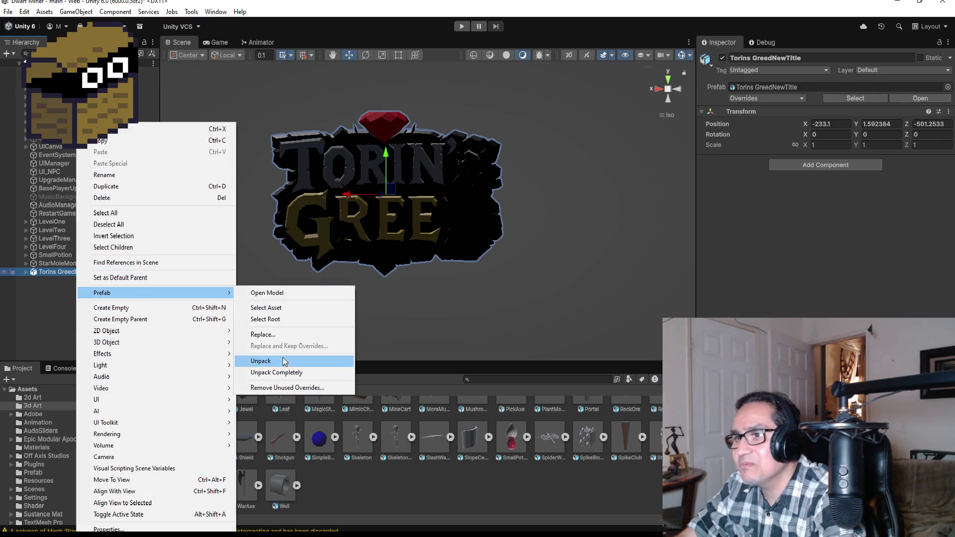
{"action": "left_click", "coordinate": [281, 374]}
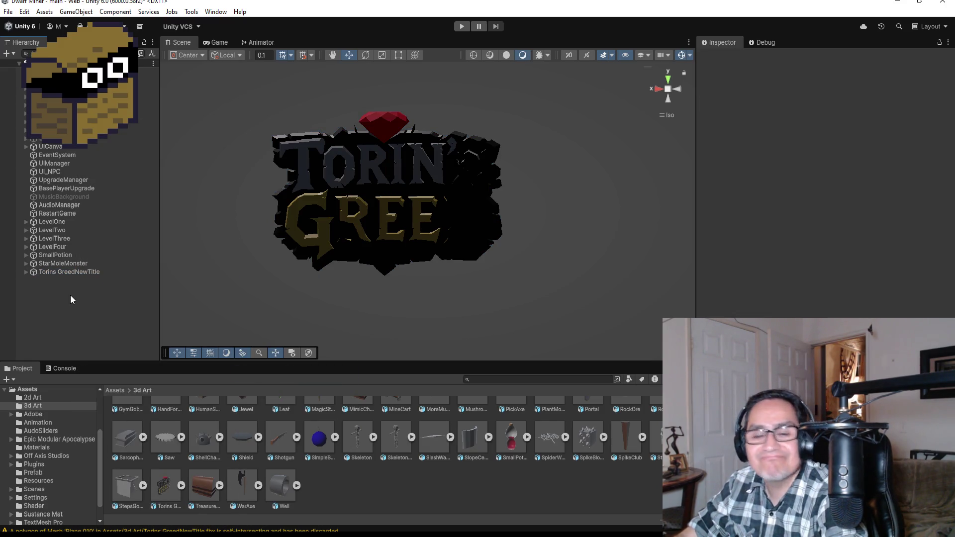
Bring up the Light submenu of the Hierarchy's create menu.
{"action": "right_click", "coordinate": [71, 295]}
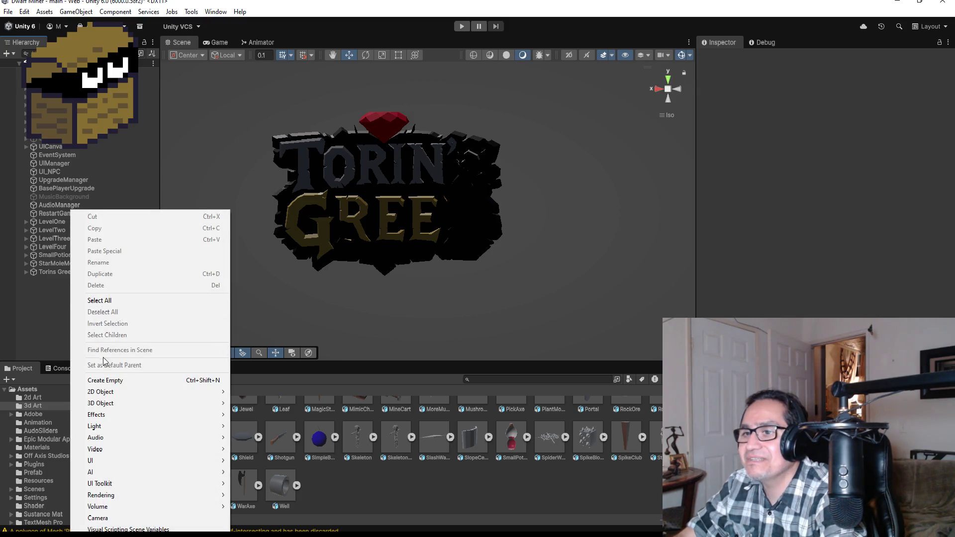
{"action": "mouse_move", "coordinate": [101, 403]}
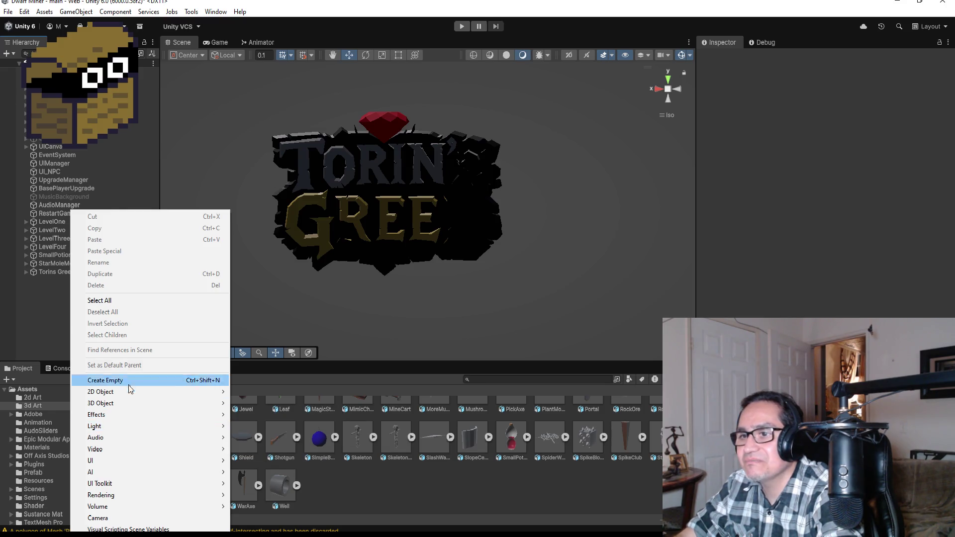
{"action": "mouse_move", "coordinate": [142, 428]}
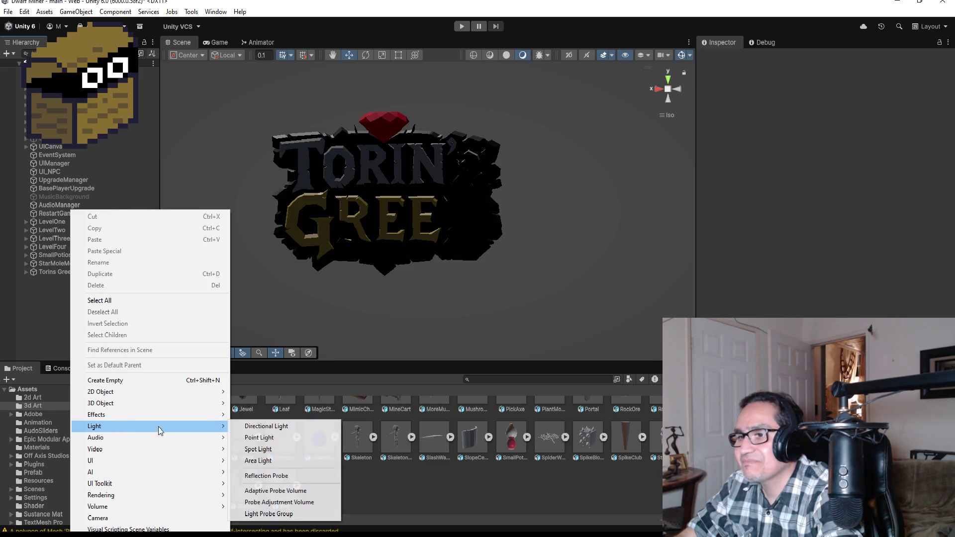
Add a Spot Light and paste the title's copied position onto it.
{"action": "left_click", "coordinate": [258, 449]}
{"action": "left_click", "coordinate": [74, 309]}
{"action": "left_click", "coordinate": [75, 274]}
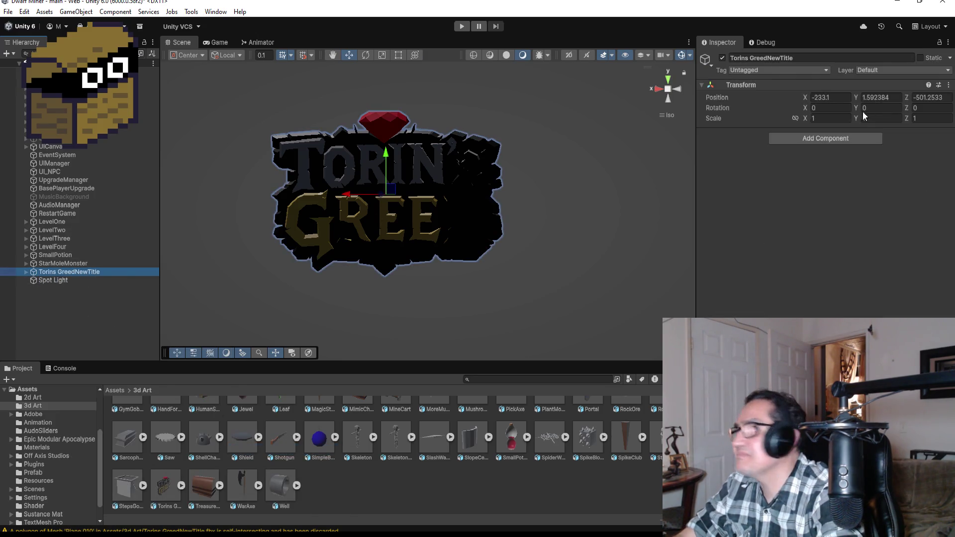
{"action": "left_click", "coordinate": [948, 85]}
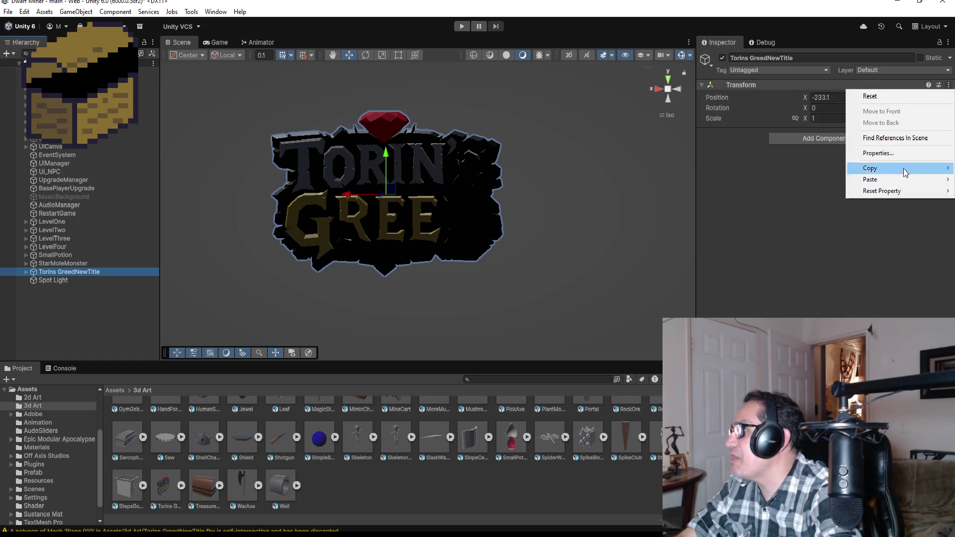
{"action": "mouse_move", "coordinate": [905, 172]}
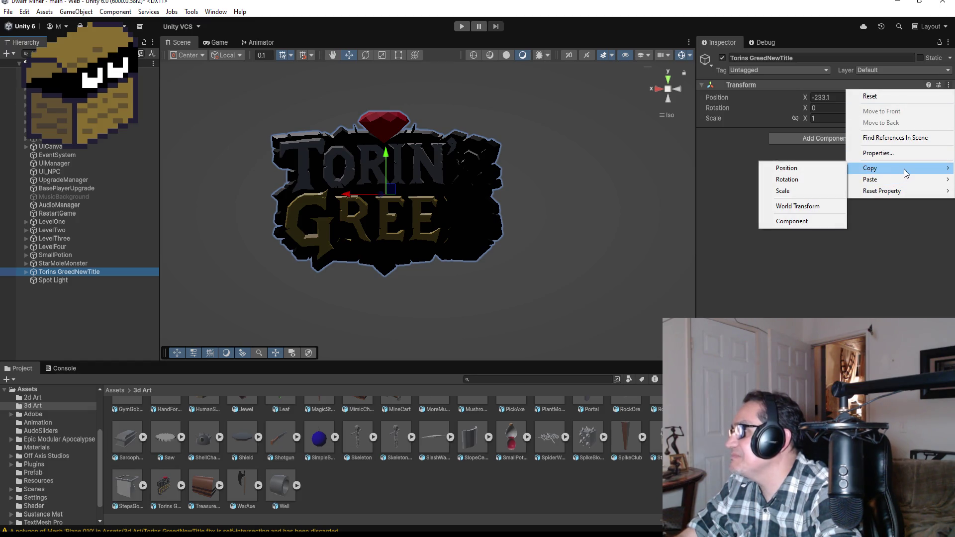
{"action": "left_click", "coordinate": [816, 173]}
{"action": "left_click", "coordinate": [90, 280]}
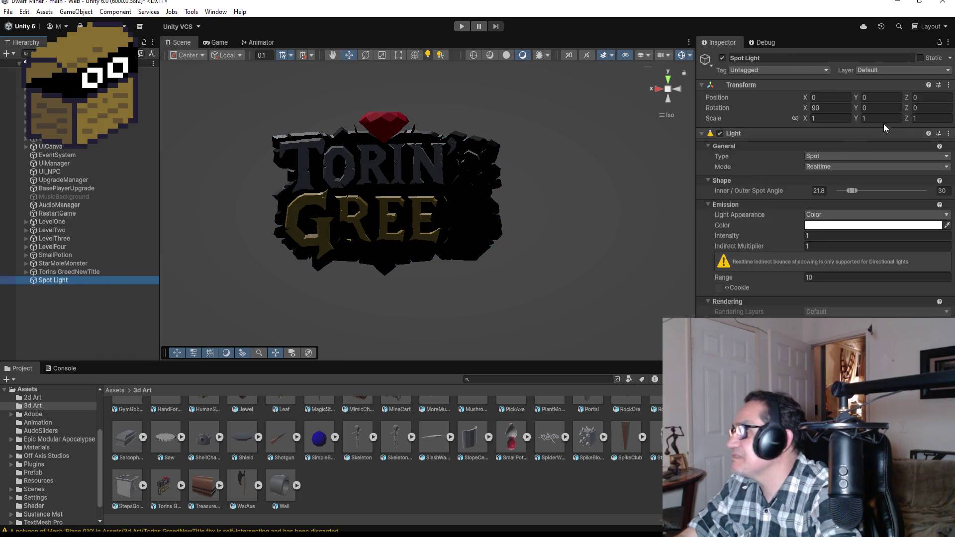
{"action": "left_click", "coordinate": [948, 85]}
{"action": "mouse_move", "coordinate": [876, 180]}
{"action": "left_click", "coordinate": [800, 169]}
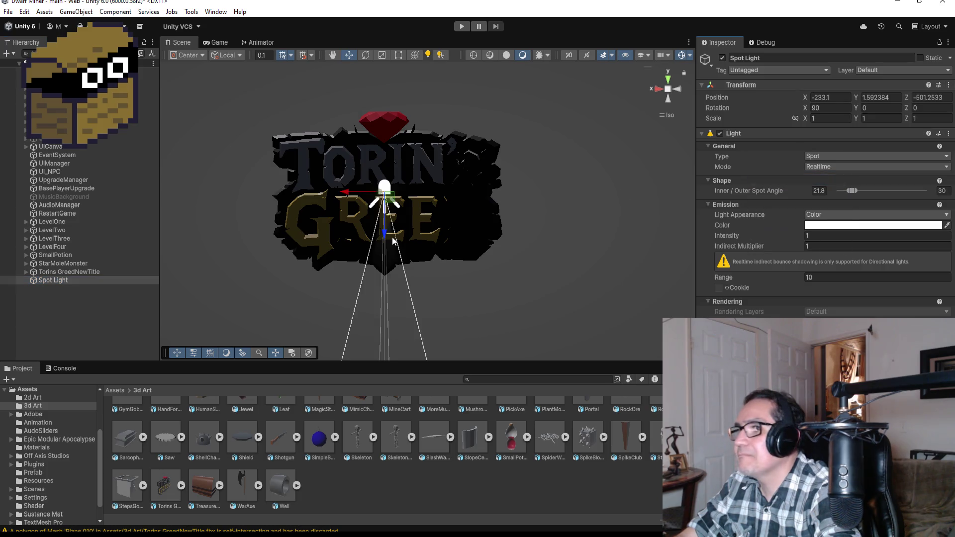
Raise the spot light up above the Torin's Greed title.
{"action": "left_click_drag", "start_coordinate": [386, 234], "coordinate": [446, 34]}
{"action": "scroll", "coordinate": [458, 138], "scroll_direction": "down", "scroll_amount": 4}
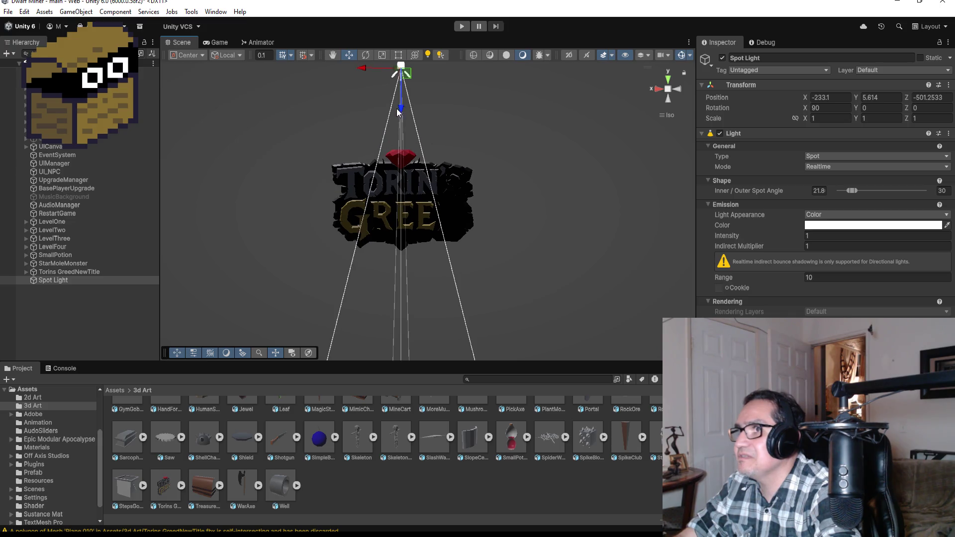
{"action": "left_click", "coordinate": [396, 108]}
{"action": "left_click", "coordinate": [69, 281]}
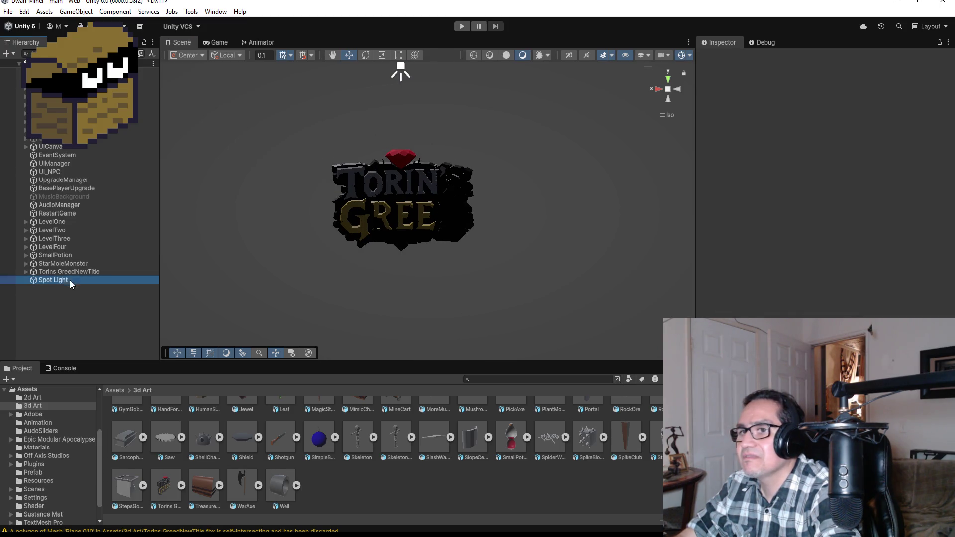
{"action": "mouse_move", "coordinate": [403, 105]}
{"action": "left_mouse_down"}
{"action": "mouse_move", "coordinate": [400, 79]}
{"action": "mouse_move", "coordinate": [404, 96]}
{"action": "left_mouse_up"}
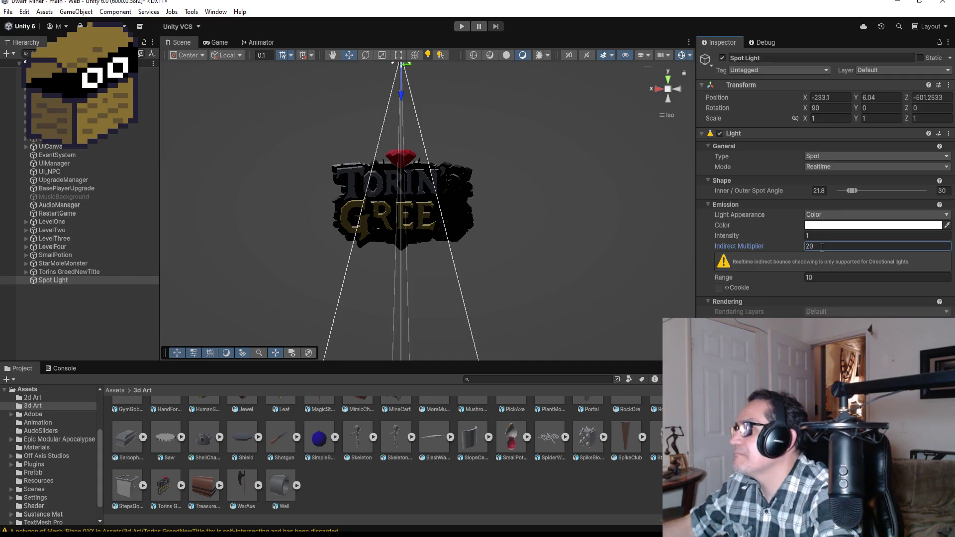
{"action": "scroll", "coordinate": [512, 184], "scroll_direction": "up", "scroll_amount": 5}
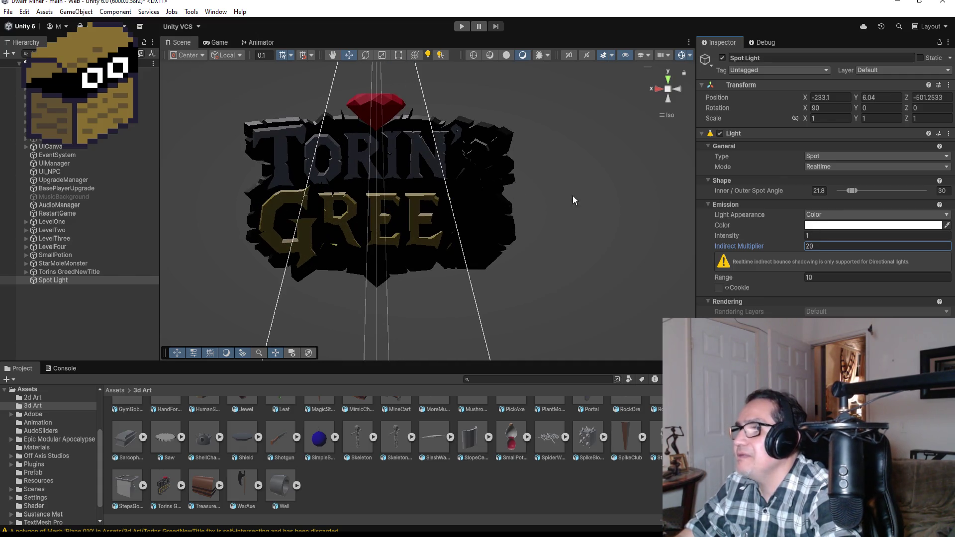
Set the spot light's indirect multiplier to 1 and intensity to 10.
{"action": "left_click", "coordinate": [832, 245]}
{"action": "type", "text": "1"}
{"action": "left_click", "coordinate": [820, 238]}
{"action": "type", "text": "20"}
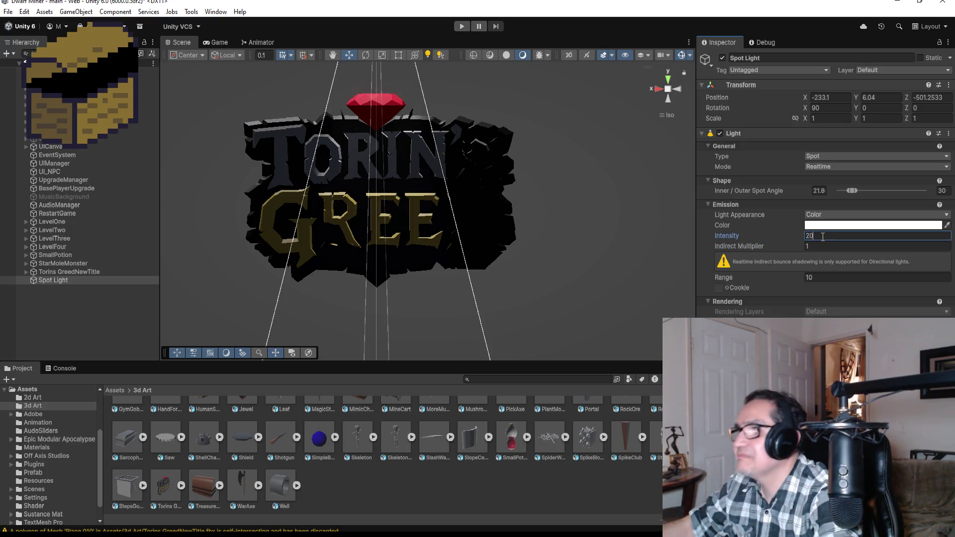
{"action": "key", "text": "BackSpace"}
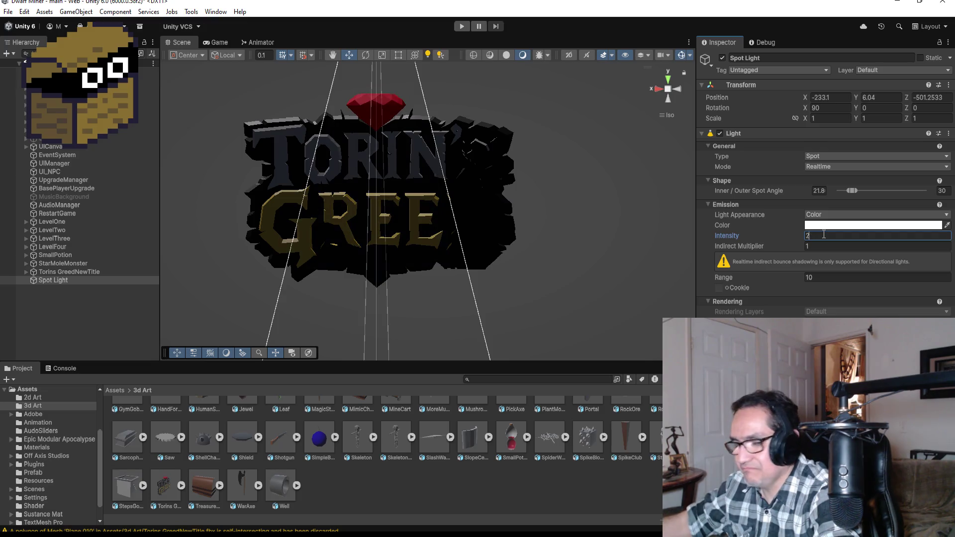
{"action": "type", "text": "10"}
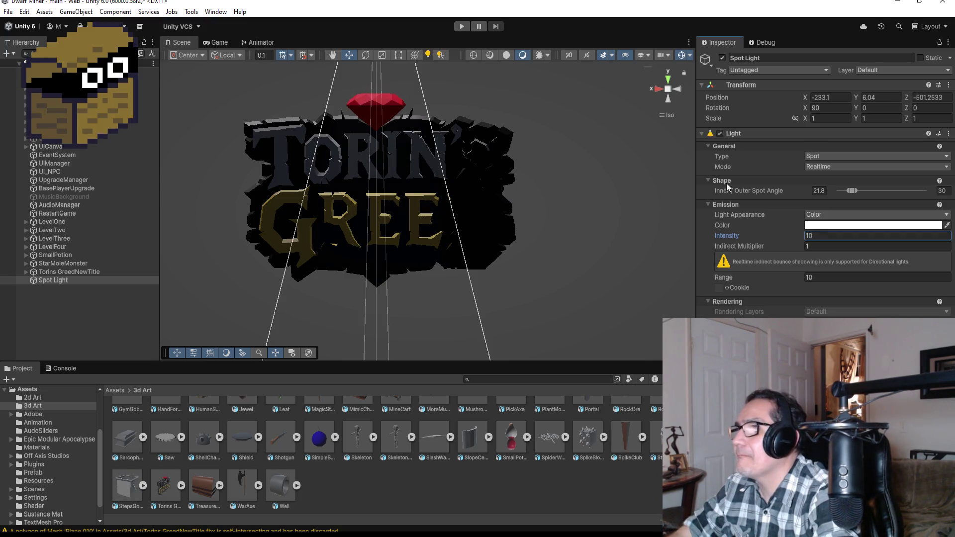
Lower the spot light closer to the title, nudge it sideways, and open Assets/Materials.
{"action": "scroll", "coordinate": [423, 134], "scroll_direction": "down", "scroll_amount": 5}
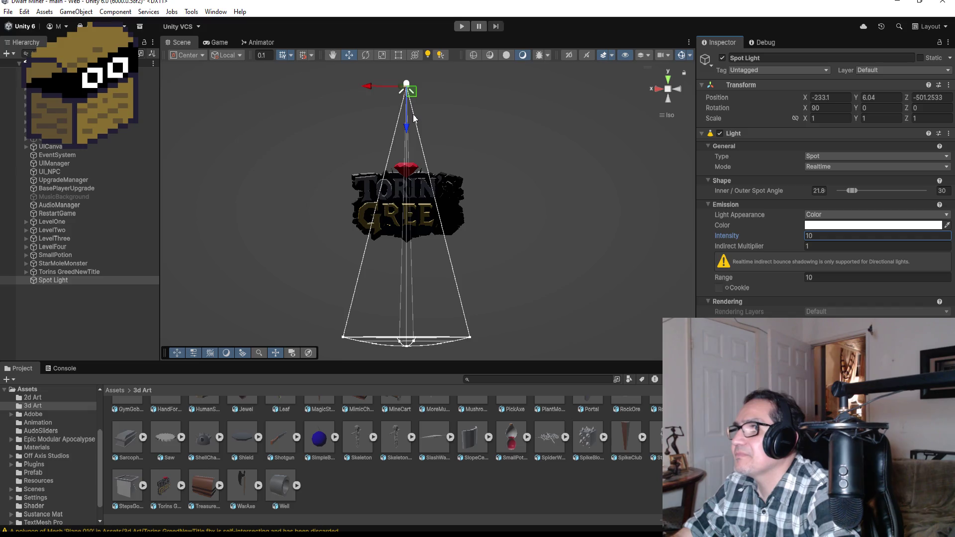
{"action": "left_click_drag", "start_coordinate": [411, 122], "coordinate": [410, 159]}
{"action": "mouse_move", "coordinate": [374, 130]}
{"action": "left_mouse_down"}
{"action": "mouse_move", "coordinate": [429, 128]}
{"action": "mouse_move", "coordinate": [413, 123]}
{"action": "left_mouse_up"}
{"action": "scroll", "coordinate": [524, 193], "scroll_direction": "up", "scroll_amount": 3}
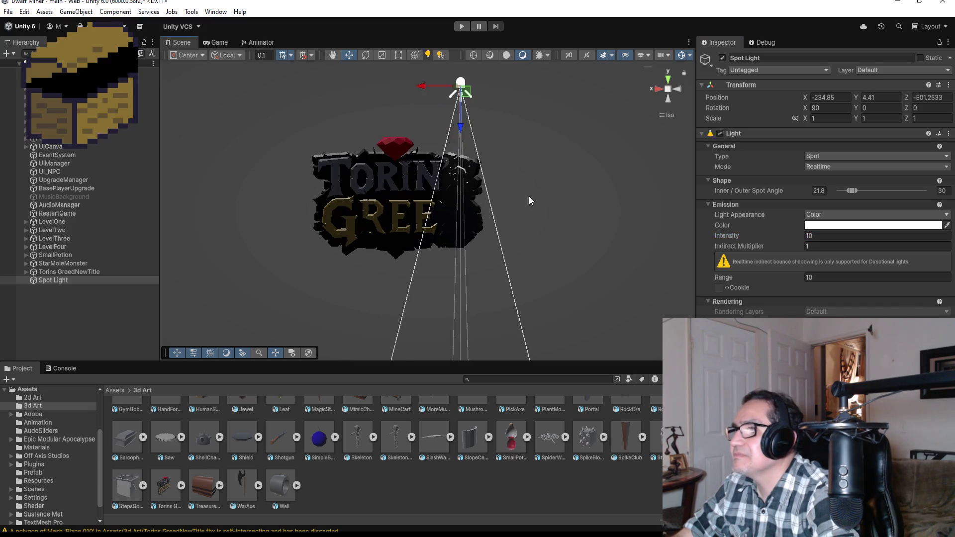
{"action": "scroll", "coordinate": [557, 201], "scroll_direction": "up", "scroll_amount": 3}
{"action": "scroll", "coordinate": [552, 206], "scroll_direction": "down", "scroll_amount": 3}
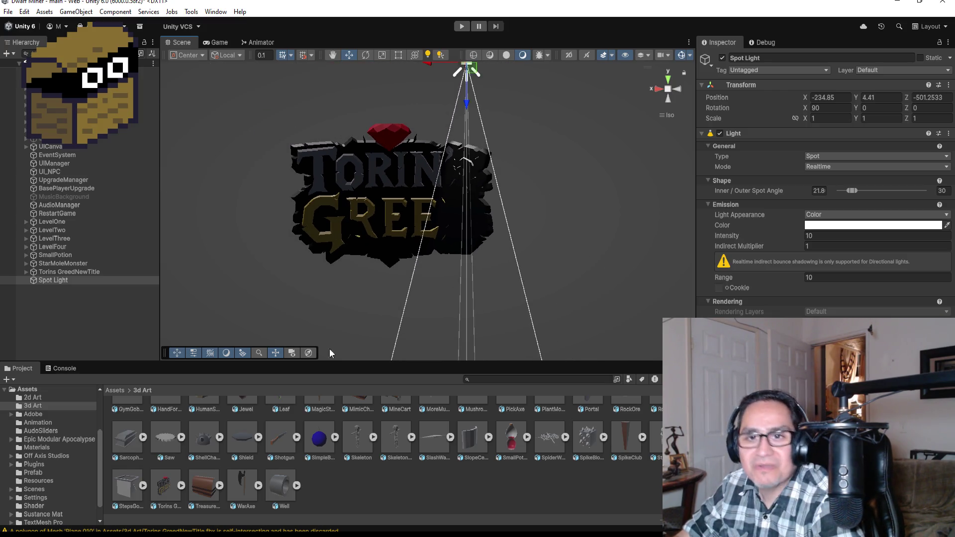
{"action": "scroll", "coordinate": [261, 428], "scroll_direction": "up", "scroll_amount": 3}
{"action": "left_click", "coordinate": [115, 391]}
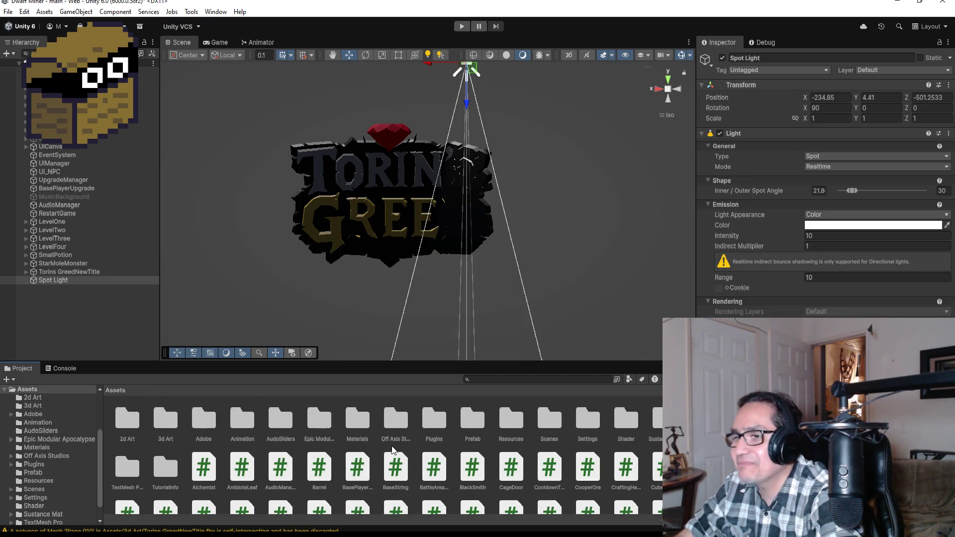
{"action": "double_click", "coordinate": [353, 423]}
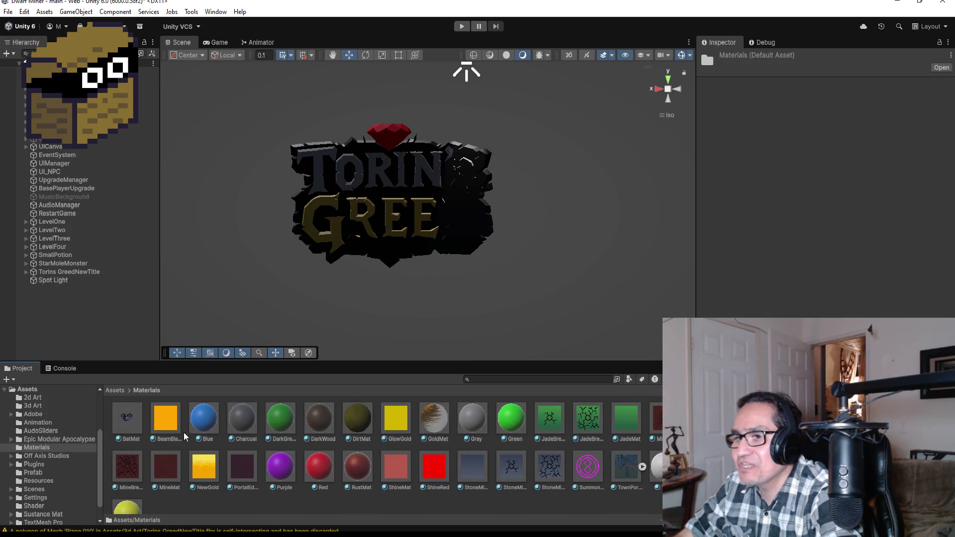
Apply NewGold to the G of GREED and preview BeamBlack on the logo and its backing.
{"action": "mouse_move", "coordinate": [210, 468]}
{"action": "left_mouse_down"}
{"action": "mouse_move", "coordinate": [293, 375]}
{"action": "mouse_move", "coordinate": [350, 219]}
{"action": "mouse_move", "coordinate": [329, 205]}
{"action": "left_mouse_up"}
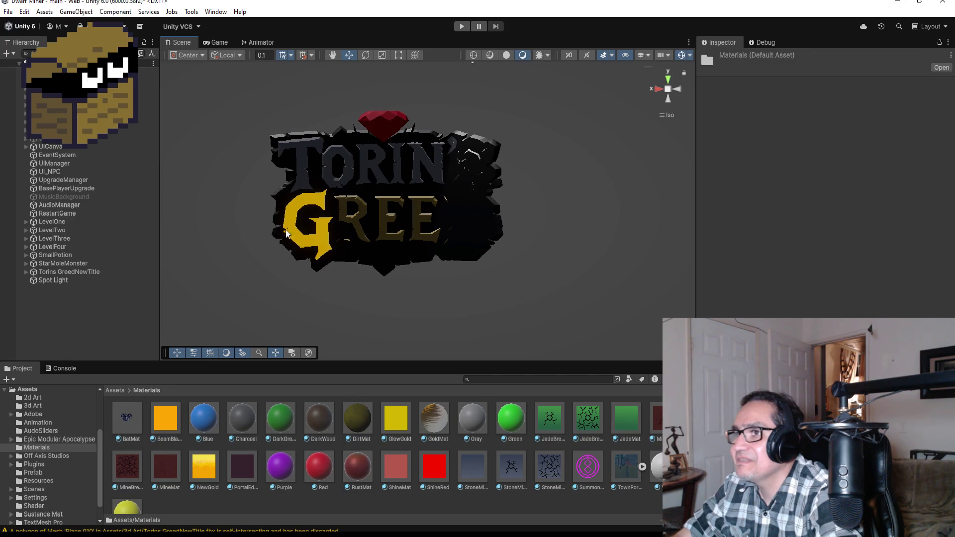
{"action": "scroll", "coordinate": [329, 214], "scroll_direction": "up", "scroll_amount": 3}
{"action": "mouse_move", "coordinate": [166, 420]}
{"action": "left_mouse_down"}
{"action": "mouse_move", "coordinate": [190, 398]}
{"action": "mouse_move", "coordinate": [318, 181]}
{"action": "left_mouse_up"}
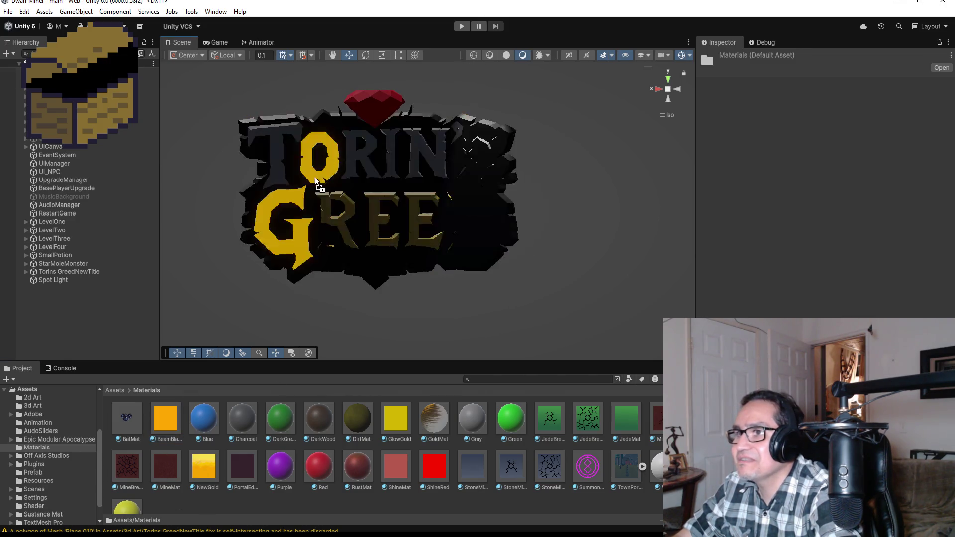
{"action": "left_click_drag", "start_coordinate": [298, 273], "coordinate": [346, 223]}
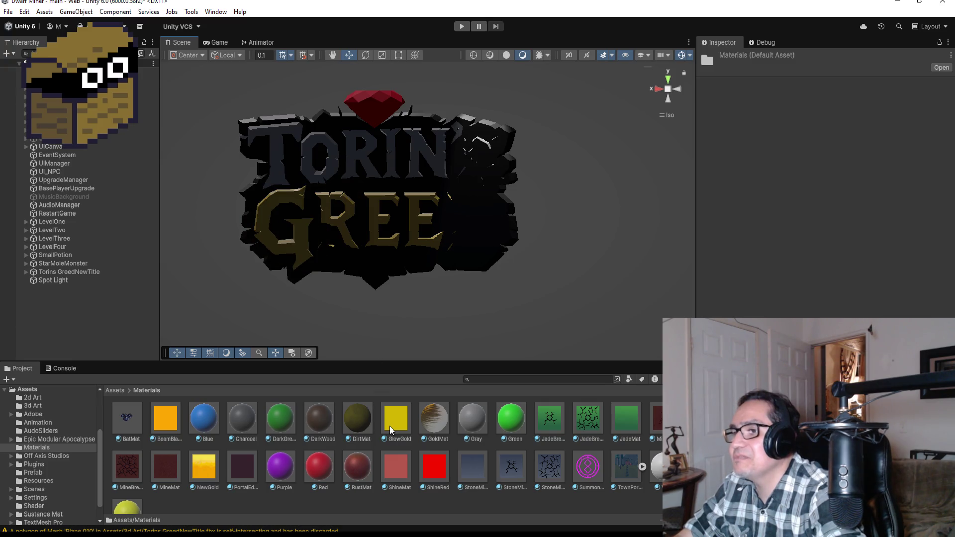
Put GlowGold on both E letters and GoldMat on the R, then select the title's backing plane.
{"action": "mouse_move", "coordinate": [400, 425]}
{"action": "left_mouse_down"}
{"action": "mouse_move", "coordinate": [390, 228]}
{"action": "mouse_move", "coordinate": [403, 442]}
{"action": "mouse_move", "coordinate": [405, 277]}
{"action": "mouse_move", "coordinate": [384, 223]}
{"action": "left_mouse_up"}
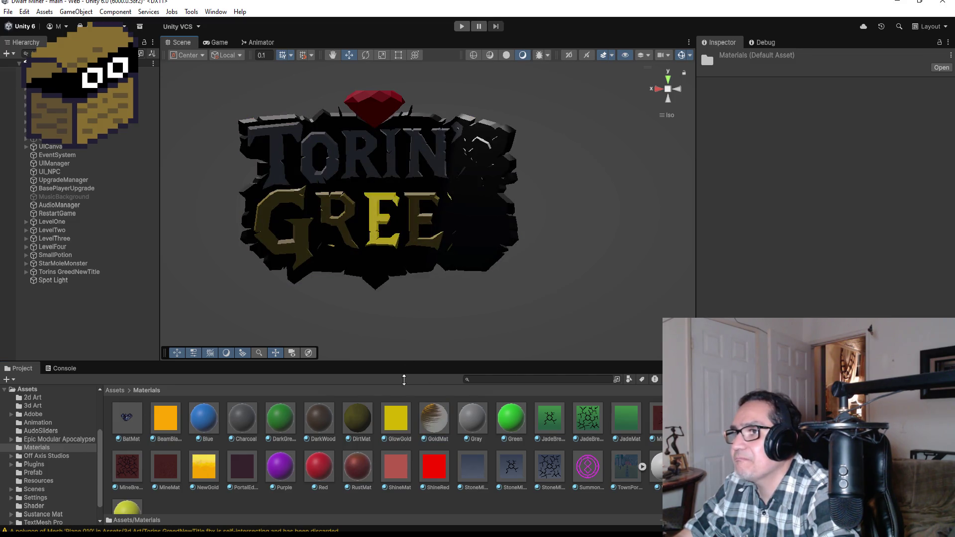
{"action": "left_click_drag", "start_coordinate": [393, 419], "coordinate": [424, 219]}
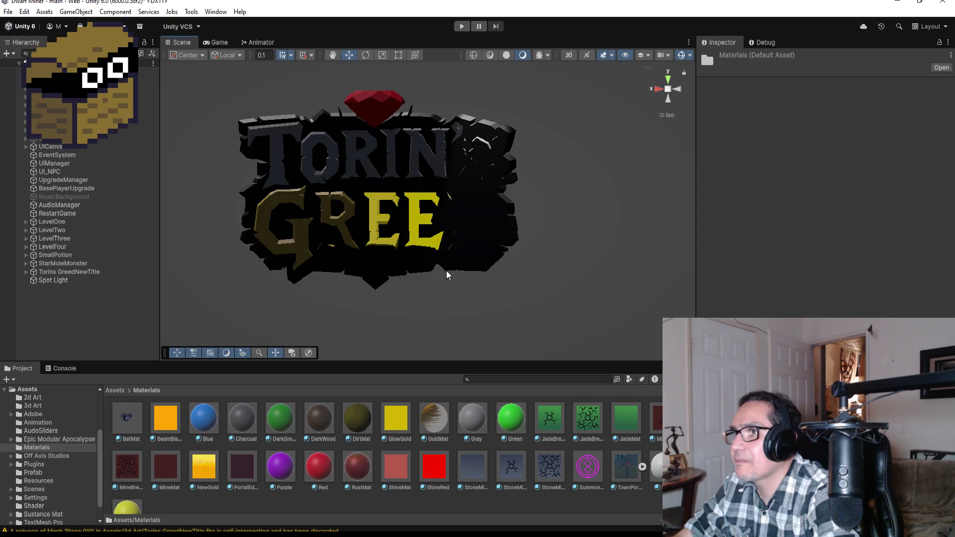
{"action": "mouse_move", "coordinate": [431, 419]}
{"action": "left_mouse_down"}
{"action": "mouse_move", "coordinate": [468, 233]}
{"action": "mouse_move", "coordinate": [355, 213]}
{"action": "mouse_move", "coordinate": [338, 220]}
{"action": "left_mouse_up"}
{"action": "scroll", "coordinate": [338, 219], "scroll_direction": "up", "scroll_amount": 5}
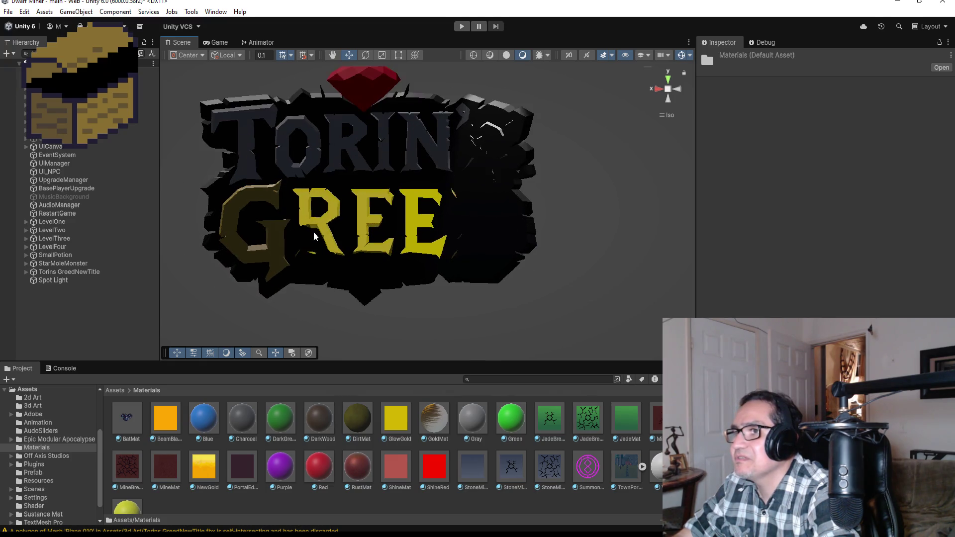
{"action": "mouse_move", "coordinate": [435, 237]}
{"action": "left_mouse_down"}
{"action": "mouse_move", "coordinate": [479, 245]}
{"action": "mouse_move", "coordinate": [194, 276]}
{"action": "mouse_move", "coordinate": [426, 284]}
{"action": "left_mouse_up"}
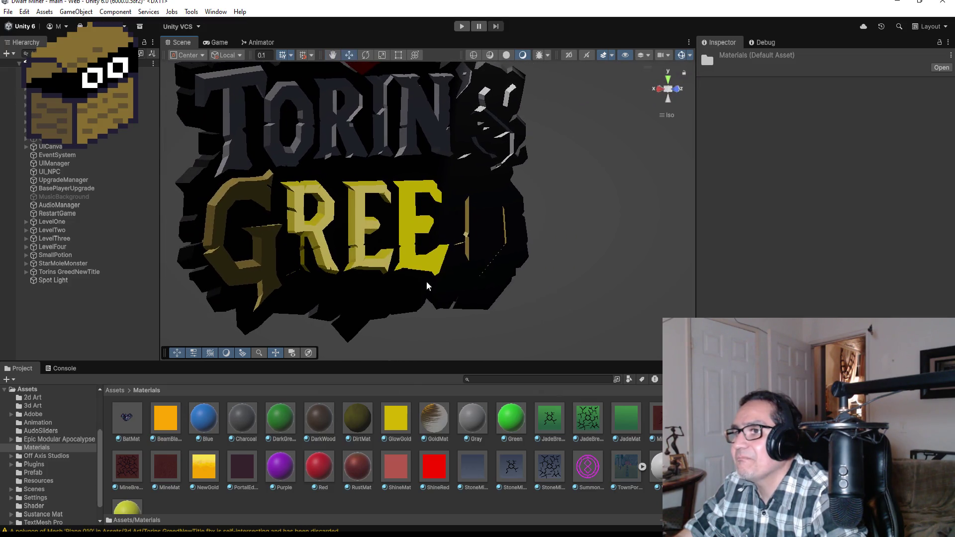
{"action": "left_click", "coordinate": [369, 302]}
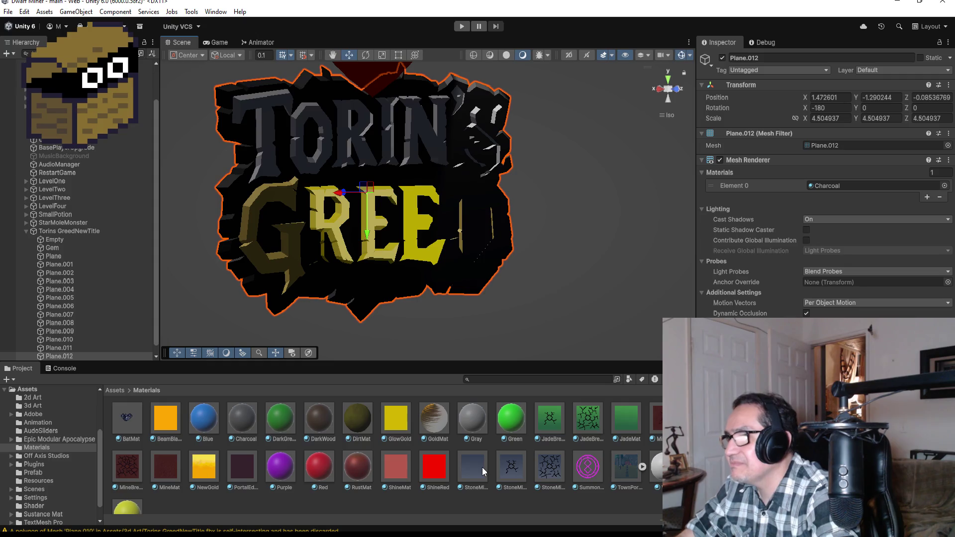
Give the backing plane StoneMineBreak1 and push it back along Z until the D shows.
{"action": "mouse_move", "coordinate": [482, 467]}
{"action": "left_mouse_down"}
{"action": "mouse_move", "coordinate": [399, 315]}
{"action": "mouse_move", "coordinate": [365, 285]}
{"action": "left_mouse_up"}
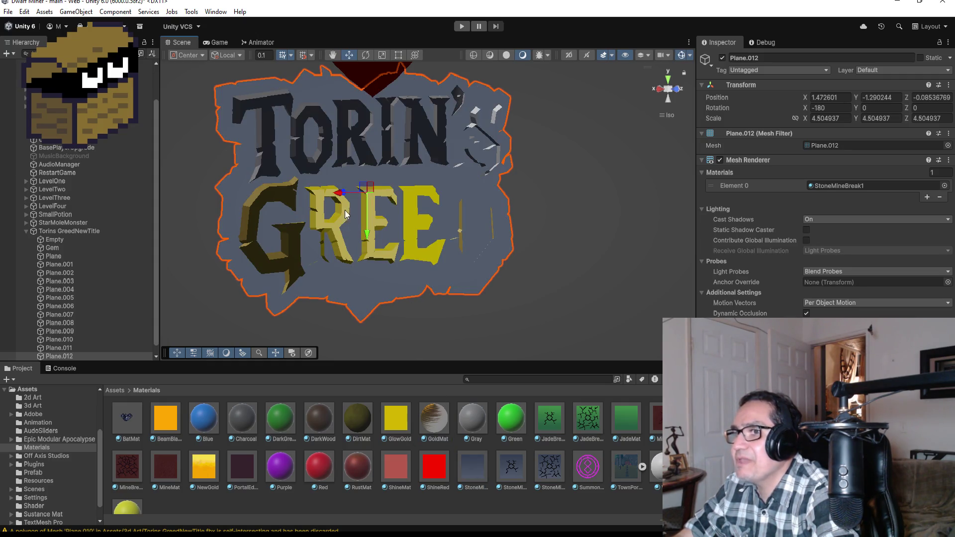
{"action": "scroll", "coordinate": [94, 294], "scroll_direction": "down", "scroll_amount": 2}
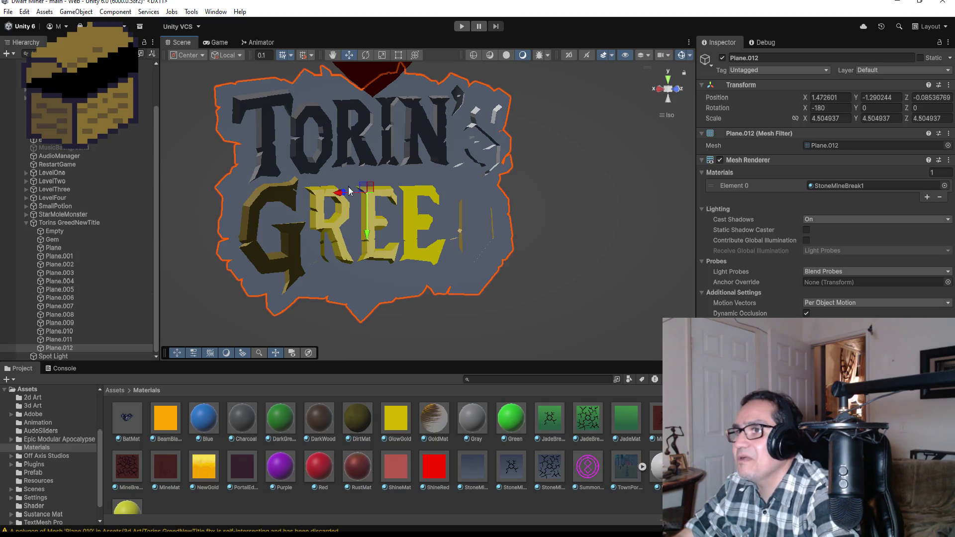
{"action": "mouse_move", "coordinate": [347, 195]}
{"action": "left_mouse_down"}
{"action": "mouse_move", "coordinate": [334, 189]}
{"action": "mouse_move", "coordinate": [341, 193]}
{"action": "left_mouse_up"}
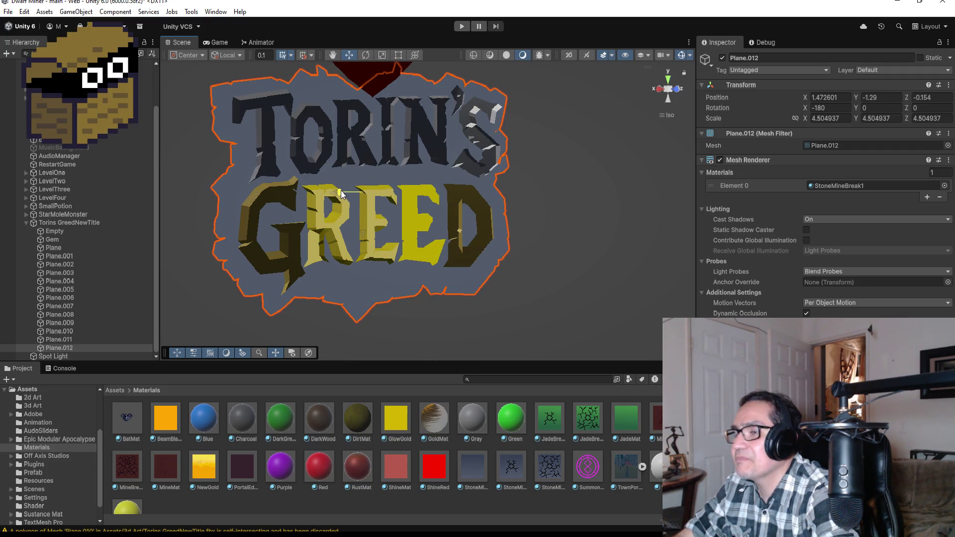
{"action": "mouse_move", "coordinate": [497, 235]}
{"action": "left_mouse_down"}
{"action": "mouse_move", "coordinate": [525, 203]}
{"action": "mouse_move", "coordinate": [405, 213]}
{"action": "mouse_move", "coordinate": [419, 238]}
{"action": "left_mouse_up"}
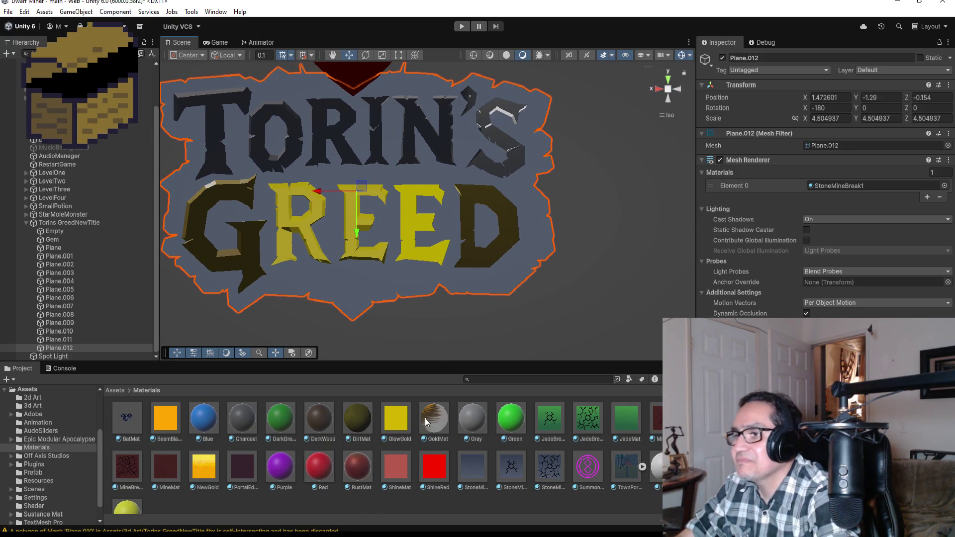
Apply GoldMat to the GREED letters, including the G.
{"action": "mouse_move", "coordinate": [432, 420]}
{"action": "left_mouse_down"}
{"action": "mouse_move", "coordinate": [438, 237]}
{"action": "mouse_move", "coordinate": [418, 226]}
{"action": "mouse_move", "coordinate": [374, 226]}
{"action": "left_mouse_up"}
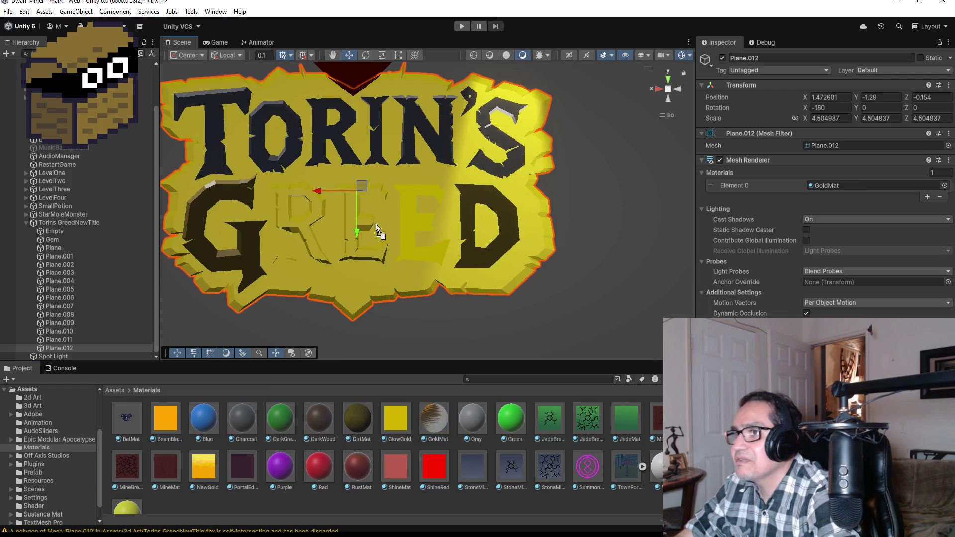
{"action": "mouse_move", "coordinate": [522, 351]}
{"action": "left_mouse_down"}
{"action": "mouse_move", "coordinate": [516, 288]}
{"action": "mouse_move", "coordinate": [539, 248]}
{"action": "mouse_move", "coordinate": [506, 222]}
{"action": "left_mouse_up"}
{"action": "mouse_move", "coordinate": [433, 417]}
{"action": "left_mouse_down"}
{"action": "mouse_move", "coordinate": [503, 258]}
{"action": "mouse_move", "coordinate": [486, 256]}
{"action": "left_mouse_up"}
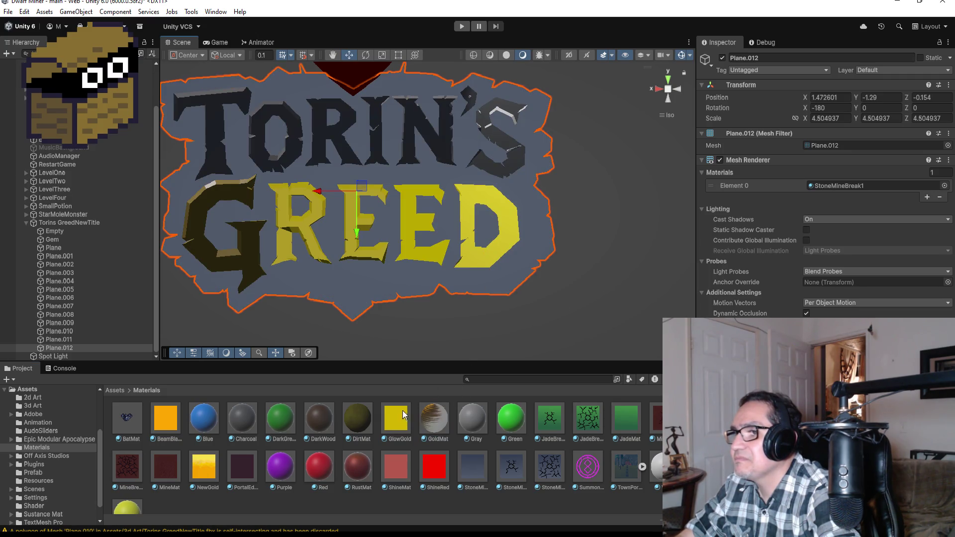
{"action": "mouse_move", "coordinate": [430, 417]}
{"action": "left_mouse_down"}
{"action": "mouse_move", "coordinate": [348, 308]}
{"action": "mouse_move", "coordinate": [250, 244]}
{"action": "left_mouse_up"}
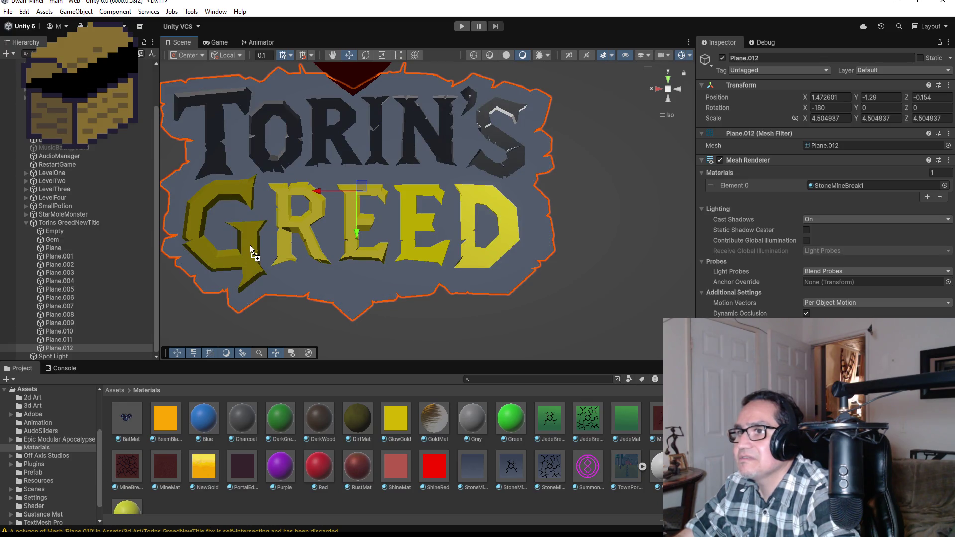
{"action": "mouse_move", "coordinate": [436, 416]}
{"action": "left_mouse_down"}
{"action": "mouse_move", "coordinate": [268, 207]}
{"action": "mouse_move", "coordinate": [249, 158]}
{"action": "left_mouse_up"}
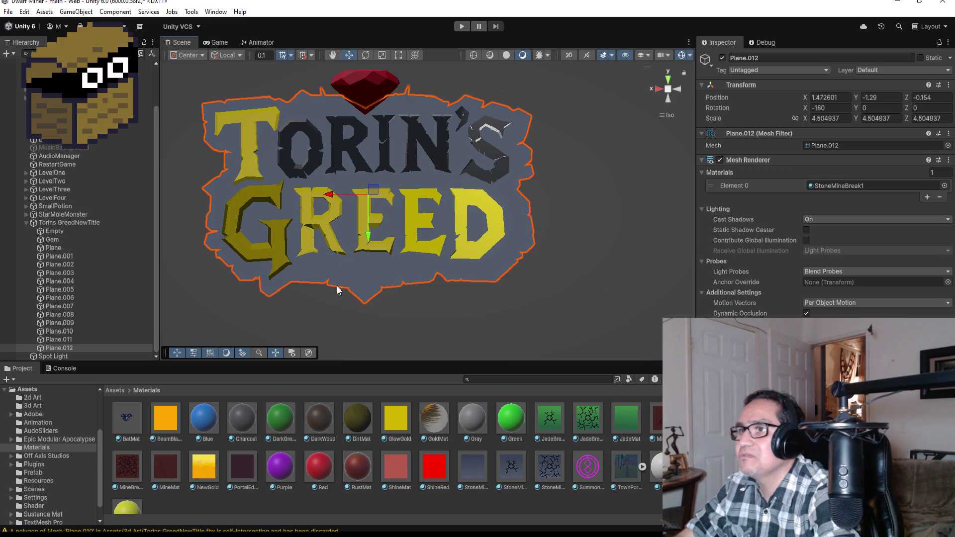
Make the T of TORIN'S gray and put Charcoal on the backing plane.
{"action": "mouse_move", "coordinate": [479, 420]}
{"action": "left_mouse_down"}
{"action": "mouse_move", "coordinate": [326, 302]}
{"action": "mouse_move", "coordinate": [249, 155]}
{"action": "mouse_move", "coordinate": [248, 165]}
{"action": "mouse_move", "coordinate": [291, 163]}
{"action": "mouse_move", "coordinate": [244, 156]}
{"action": "mouse_move", "coordinate": [335, 216]}
{"action": "left_mouse_up"}
{"action": "scroll", "coordinate": [335, 216], "scroll_direction": "down", "scroll_amount": 2}
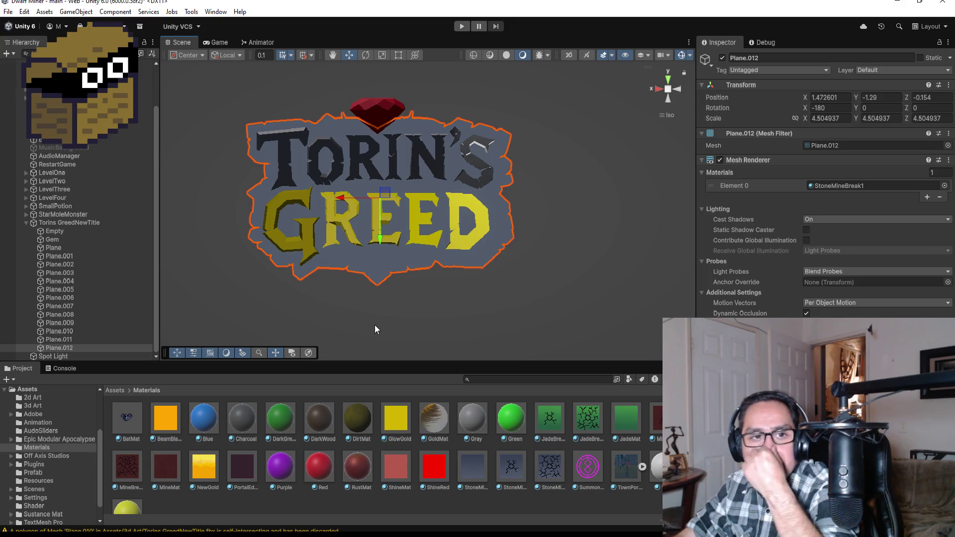
{"action": "mouse_move", "coordinate": [242, 424]}
{"action": "left_mouse_down"}
{"action": "mouse_move", "coordinate": [350, 261]}
{"action": "mouse_move", "coordinate": [368, 269]}
{"action": "left_mouse_up"}
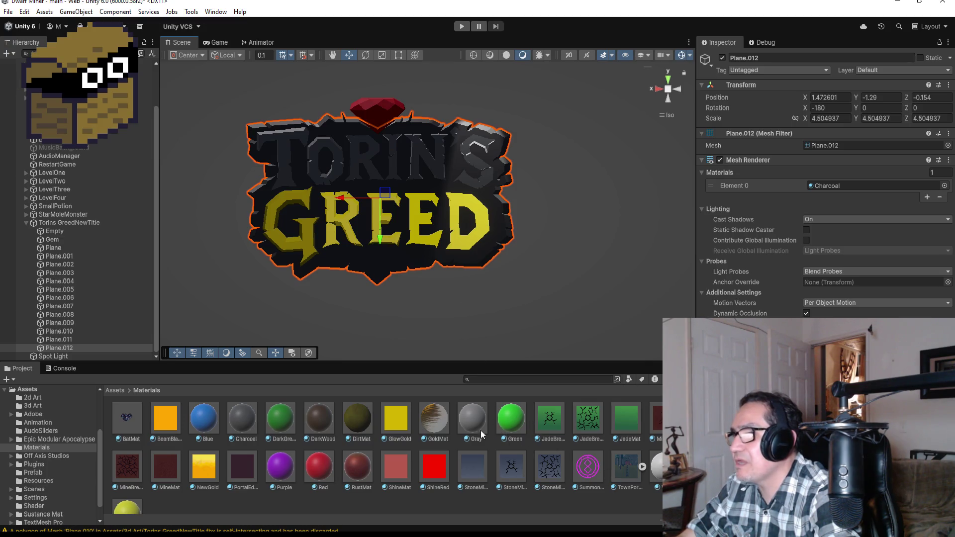
Try the Gray and StoneMineBreak1 materials on the title's backing plane.
{"action": "mouse_move", "coordinate": [476, 423]}
{"action": "left_mouse_down"}
{"action": "mouse_move", "coordinate": [467, 220]}
{"action": "mouse_move", "coordinate": [479, 163]}
{"action": "left_mouse_up"}
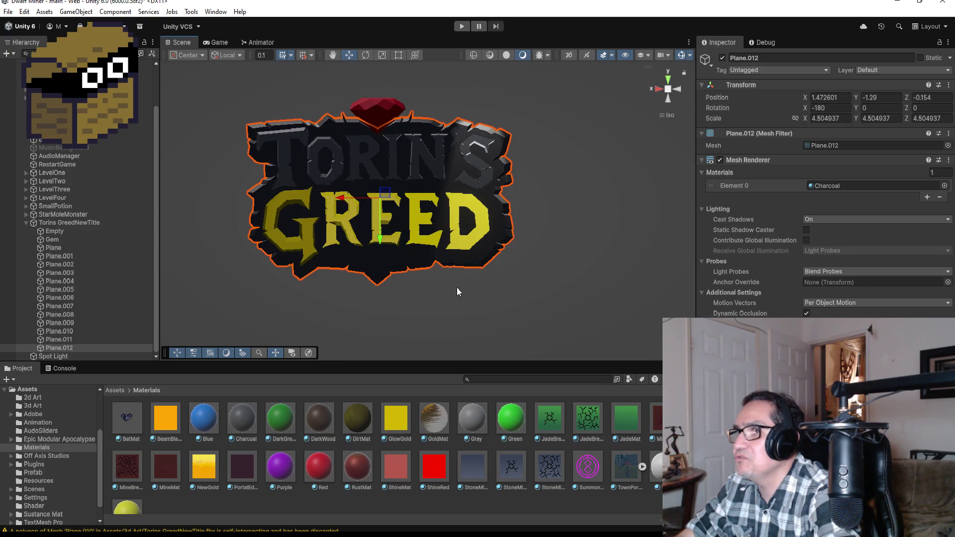
{"action": "mouse_move", "coordinate": [466, 469]}
{"action": "left_mouse_down"}
{"action": "mouse_move", "coordinate": [469, 220]}
{"action": "mouse_move", "coordinate": [437, 160]}
{"action": "left_mouse_up"}
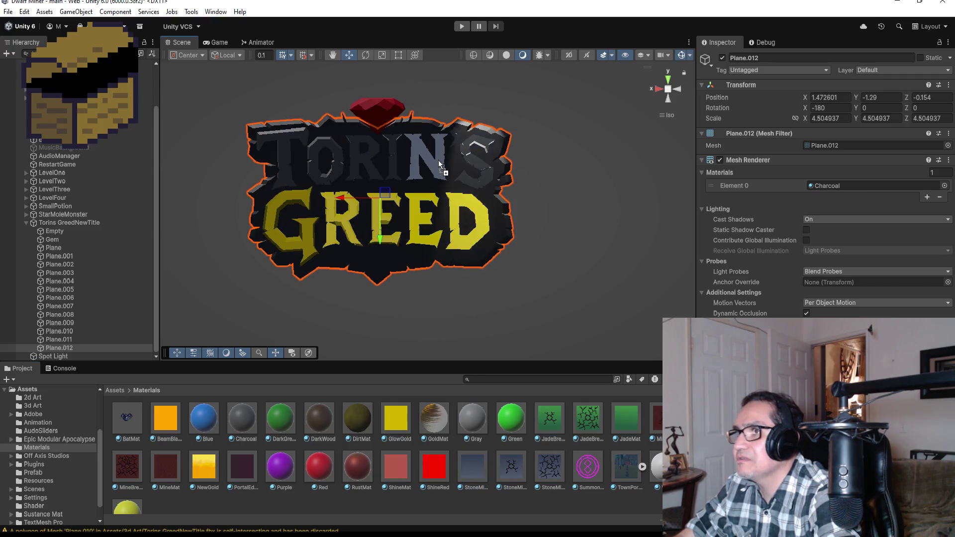
{"action": "mouse_move", "coordinate": [479, 423]}
{"action": "left_mouse_down"}
{"action": "mouse_move", "coordinate": [476, 158]}
{"action": "mouse_move", "coordinate": [476, 182]}
{"action": "mouse_move", "coordinate": [389, 150]}
{"action": "mouse_move", "coordinate": [392, 142]}
{"action": "mouse_move", "coordinate": [573, 255]}
{"action": "left_mouse_up"}
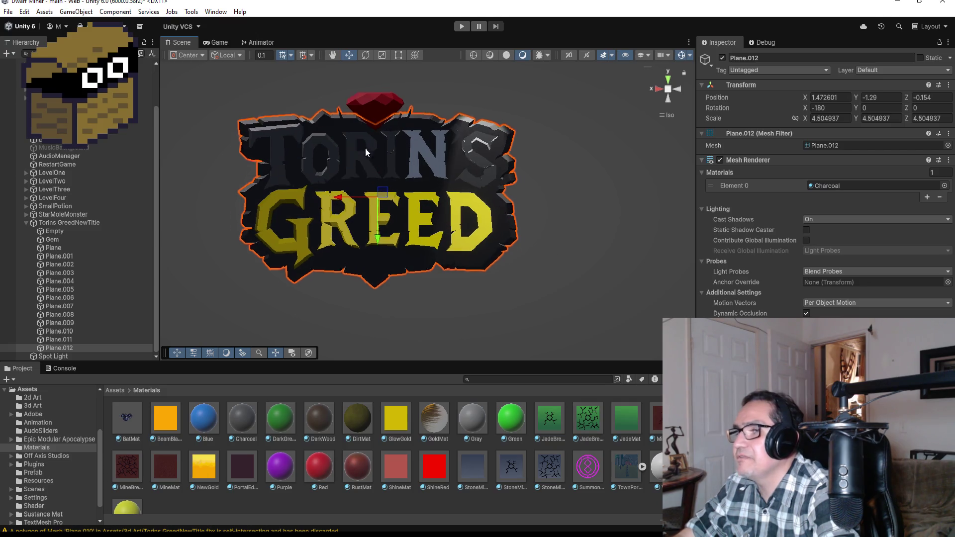
{"action": "left_click_drag", "start_coordinate": [400, 168], "coordinate": [463, 492]}
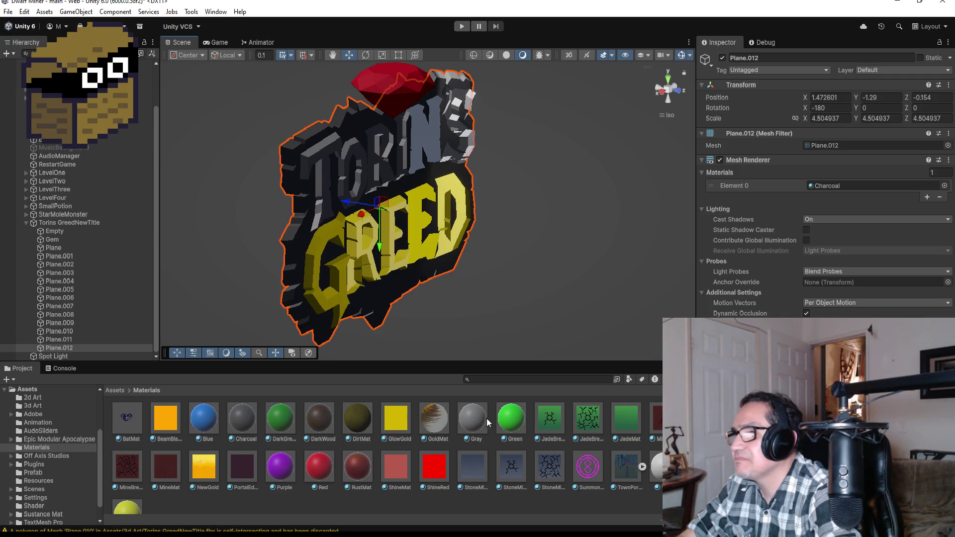
Apply the Stone material to the TORIN'S letters while previewing it on the backing plate.
{"action": "mouse_move", "coordinate": [468, 471]}
{"action": "left_mouse_down"}
{"action": "mouse_move", "coordinate": [461, 414]}
{"action": "mouse_move", "coordinate": [347, 184]}
{"action": "mouse_move", "coordinate": [322, 163]}
{"action": "left_mouse_up"}
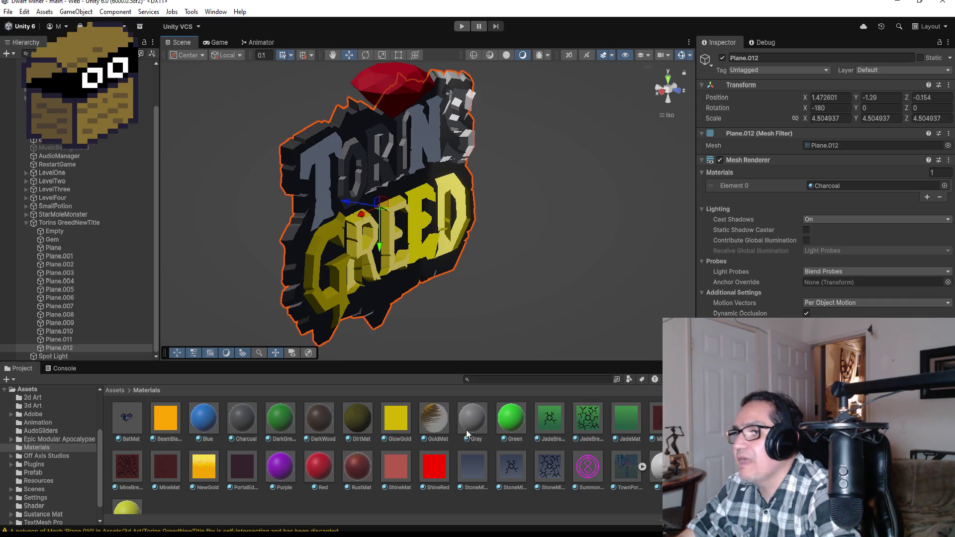
{"action": "mouse_move", "coordinate": [472, 470]}
{"action": "left_mouse_down"}
{"action": "mouse_move", "coordinate": [352, 144]}
{"action": "mouse_move", "coordinate": [361, 152]}
{"action": "left_mouse_up"}
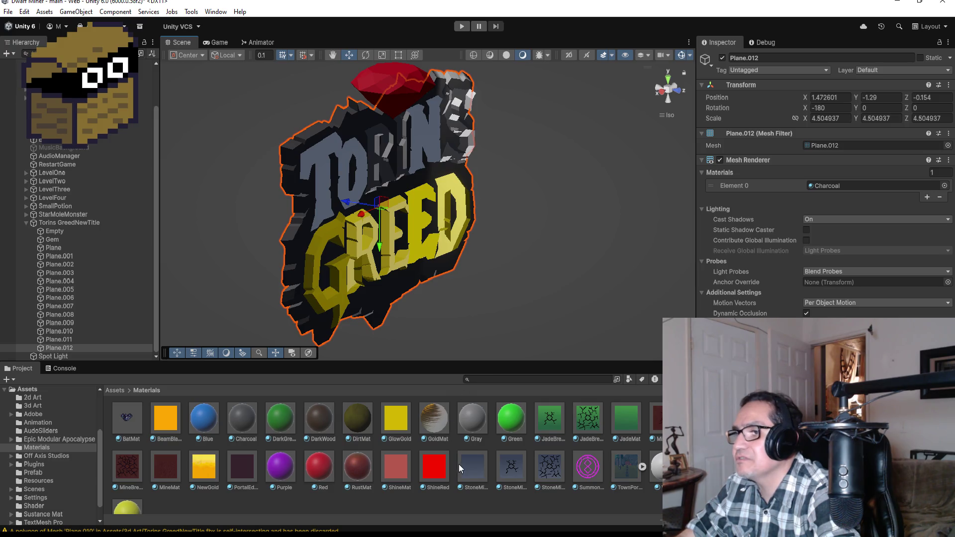
{"action": "left_click_drag", "start_coordinate": [467, 472], "coordinate": [388, 136]}
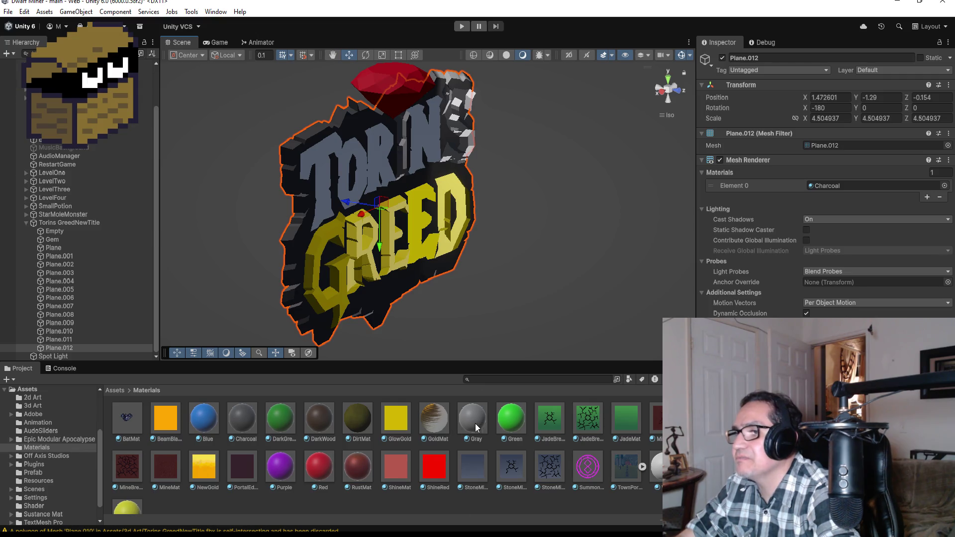
{"action": "mouse_move", "coordinate": [476, 469]}
{"action": "left_mouse_down"}
{"action": "mouse_move", "coordinate": [443, 283]}
{"action": "mouse_move", "coordinate": [401, 128]}
{"action": "left_mouse_up"}
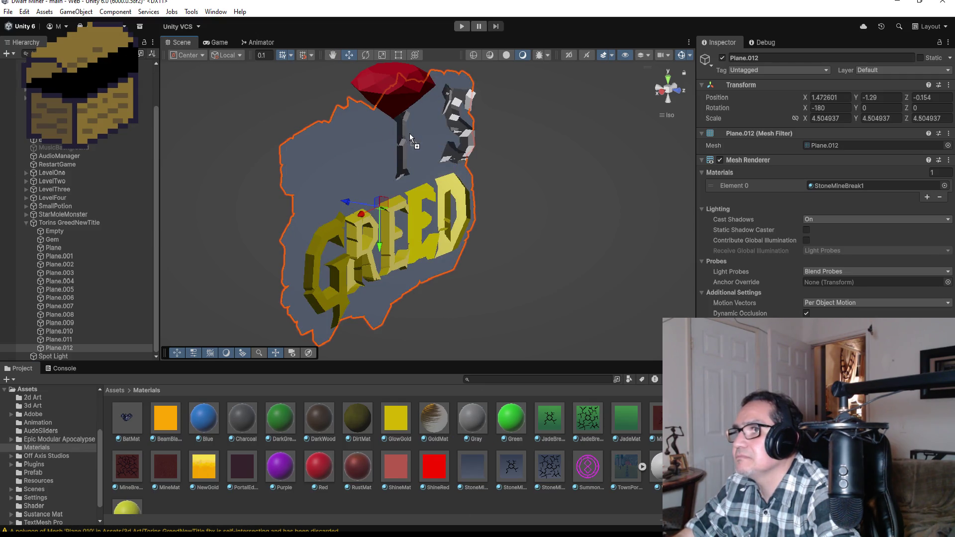
{"action": "mouse_move", "coordinate": [413, 179]}
{"action": "left_mouse_down"}
{"action": "mouse_move", "coordinate": [520, 157]}
{"action": "mouse_move", "coordinate": [402, 158]}
{"action": "mouse_move", "coordinate": [556, 179]}
{"action": "mouse_move", "coordinate": [447, 167]}
{"action": "left_mouse_up"}
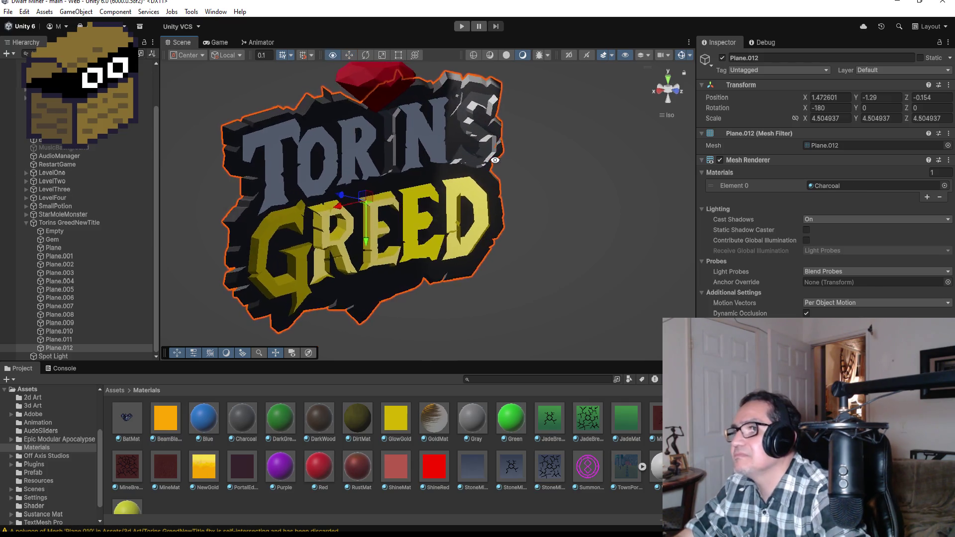
{"action": "scroll", "coordinate": [377, 163], "scroll_direction": "up", "scroll_amount": 5}
Select the charcoal backing plate and push it back to Z -0.17.
{"action": "left_click", "coordinate": [359, 133]}
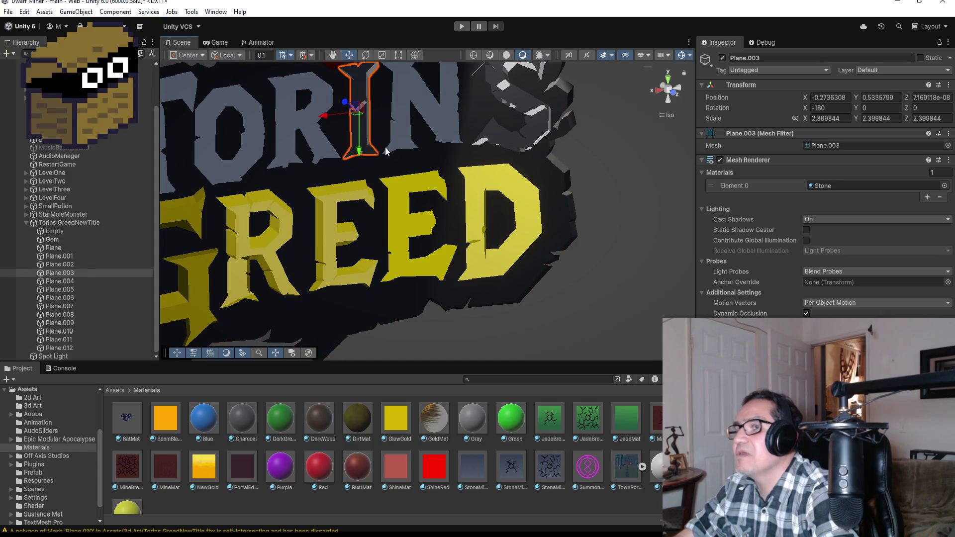
{"action": "scroll", "coordinate": [359, 133], "scroll_direction": "down", "scroll_amount": 5}
{"action": "scroll", "coordinate": [461, 252], "scroll_direction": "up", "scroll_amount": 5}
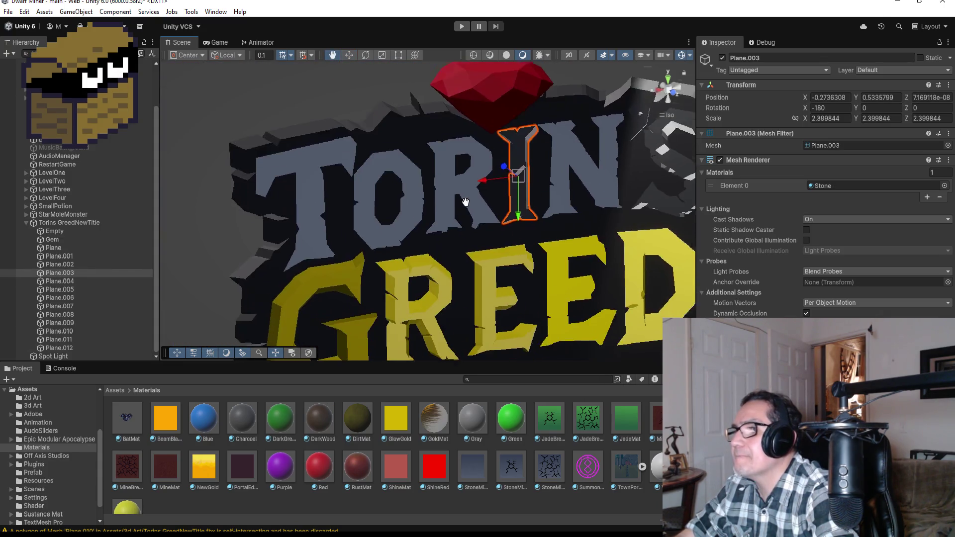
{"action": "left_click", "coordinate": [429, 129]}
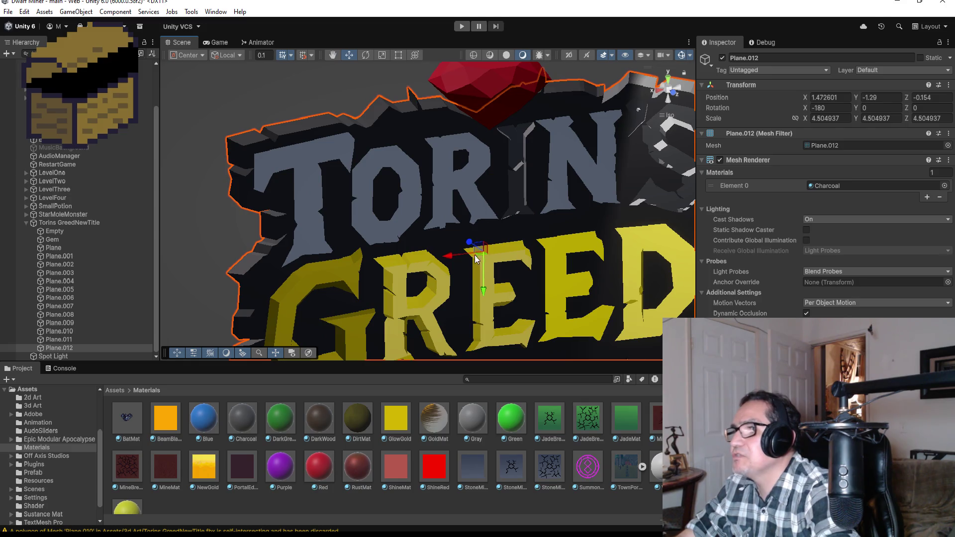
{"action": "left_click_drag", "start_coordinate": [469, 242], "coordinate": [464, 239]}
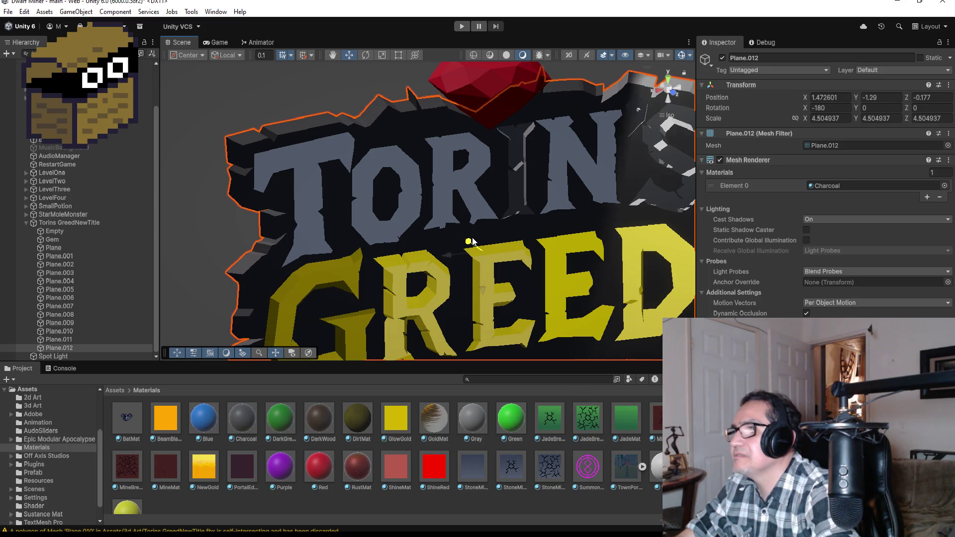
Preview the stone material on the plate and across the title again, keeping Charcoal.
{"action": "mouse_move", "coordinate": [469, 464]}
{"action": "left_mouse_down"}
{"action": "mouse_move", "coordinate": [502, 423]}
{"action": "mouse_move", "coordinate": [533, 209]}
{"action": "mouse_move", "coordinate": [518, 185]}
{"action": "mouse_move", "coordinate": [467, 419]}
{"action": "left_mouse_up"}
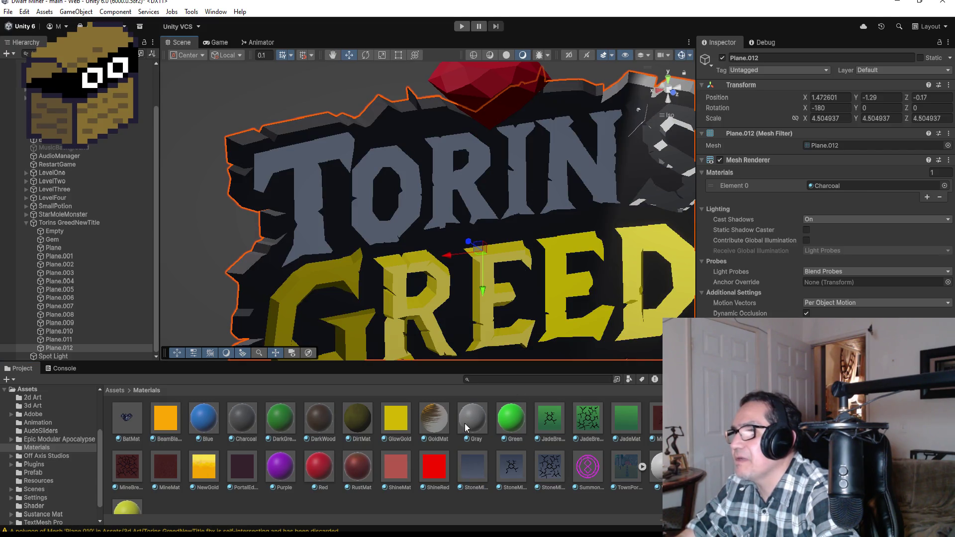
{"action": "mouse_move", "coordinate": [475, 470]}
{"action": "left_mouse_down"}
{"action": "mouse_move", "coordinate": [634, 207]}
{"action": "mouse_move", "coordinate": [676, 199]}
{"action": "mouse_move", "coordinate": [596, 211]}
{"action": "left_mouse_up"}
{"action": "scroll", "coordinate": [595, 211], "scroll_direction": "down", "scroll_amount": 5}
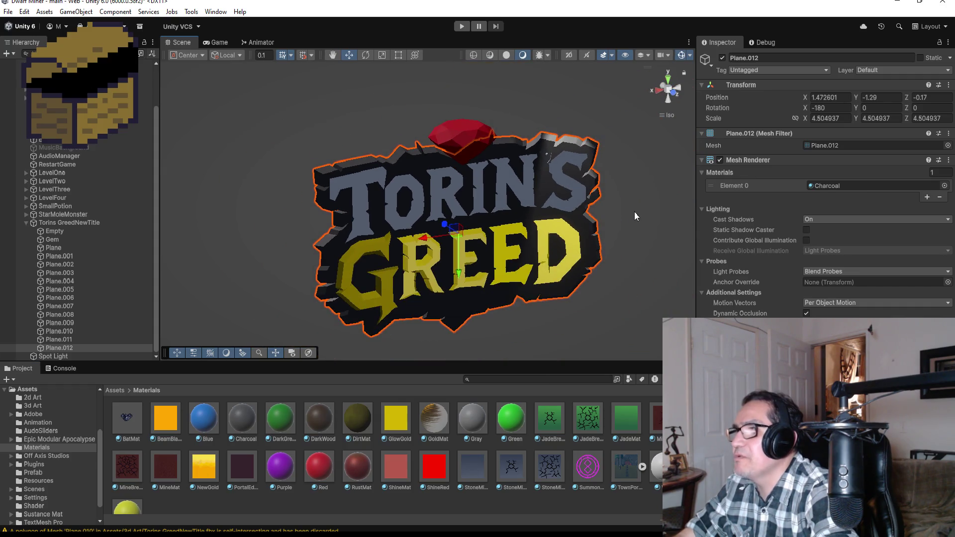
Select the gem above the title and give it the shiny red RedShine material.
{"action": "left_click_drag", "start_coordinate": [590, 224], "coordinate": [625, 231]}
{"action": "left_click", "coordinate": [628, 239]}
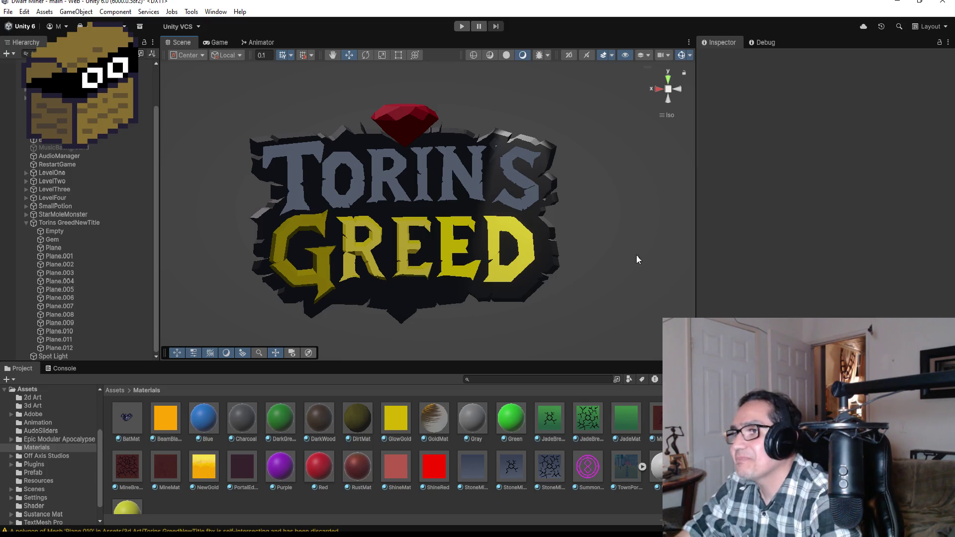
{"action": "scroll", "coordinate": [604, 229], "scroll_direction": "down", "scroll_amount": 1}
{"action": "scroll", "coordinate": [560, 223], "scroll_direction": "up", "scroll_amount": 2}
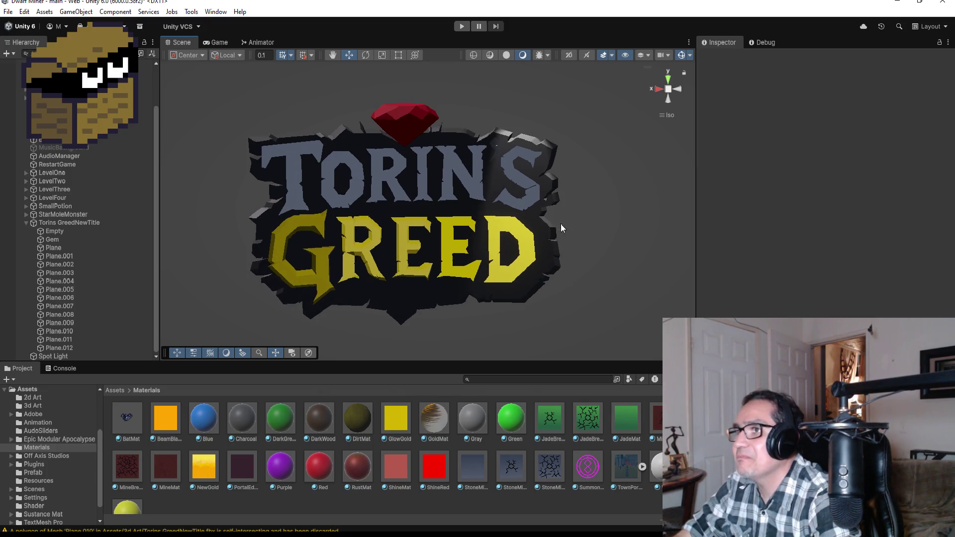
{"action": "left_click", "coordinate": [423, 107]}
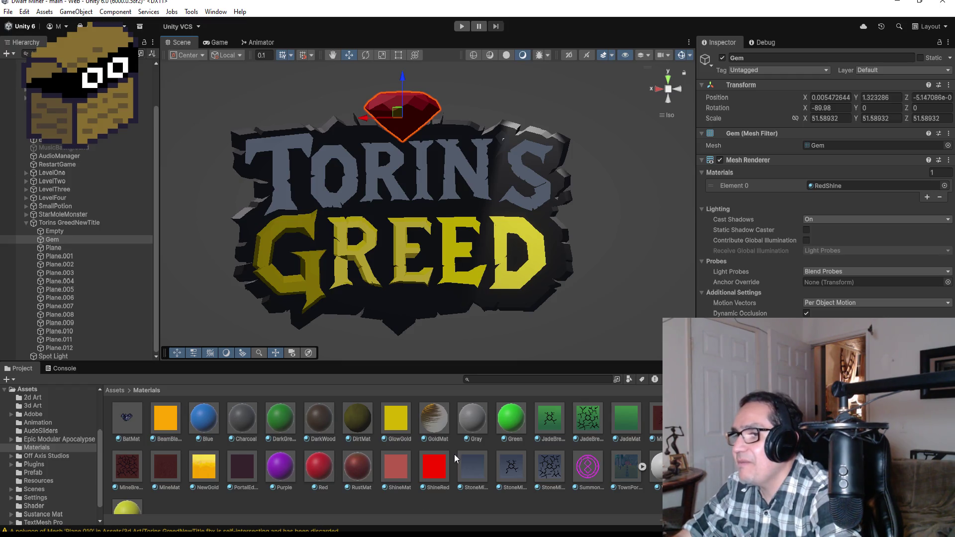
{"action": "mouse_move", "coordinate": [437, 469]}
{"action": "left_mouse_down"}
{"action": "mouse_move", "coordinate": [425, 106]}
{"action": "mouse_move", "coordinate": [455, 408]}
{"action": "left_mouse_up"}
Preview BeamBlast on the G and snap the scene to a straight-on front view.
{"action": "left_click_drag", "start_coordinate": [443, 273], "coordinate": [411, 268]}
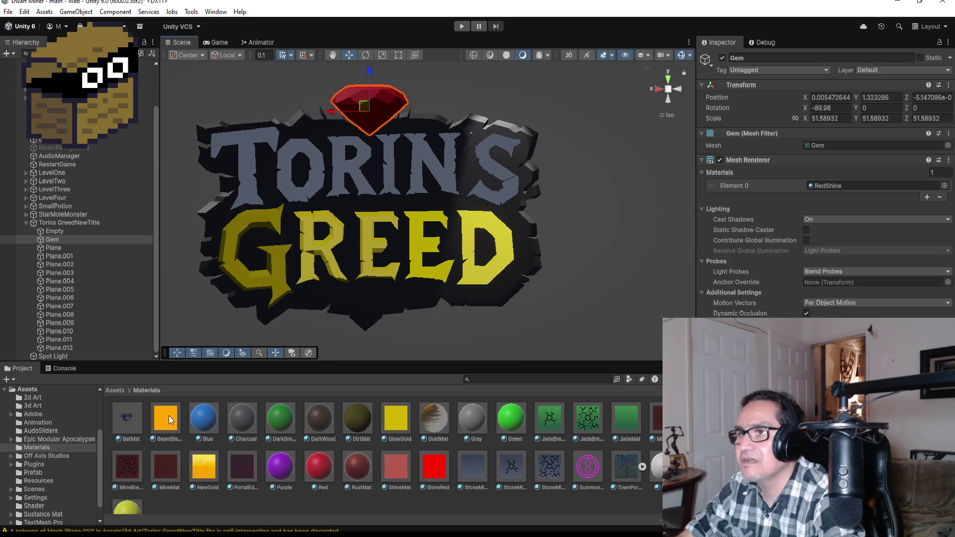
{"action": "mouse_move", "coordinate": [169, 420]}
{"action": "left_mouse_down"}
{"action": "mouse_move", "coordinate": [276, 271]}
{"action": "mouse_move", "coordinate": [205, 326]}
{"action": "mouse_move", "coordinate": [223, 338]}
{"action": "left_mouse_up"}
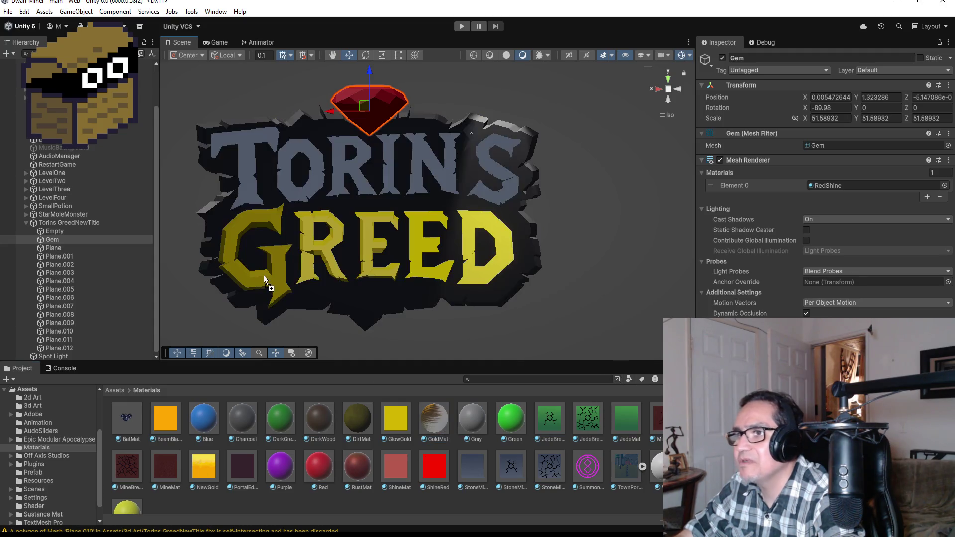
{"action": "mouse_move", "coordinate": [349, 271]}
{"action": "left_mouse_down"}
{"action": "mouse_move", "coordinate": [478, 269]}
{"action": "mouse_move", "coordinate": [463, 269]}
{"action": "left_mouse_up"}
{"action": "left_click", "coordinate": [656, 89]}
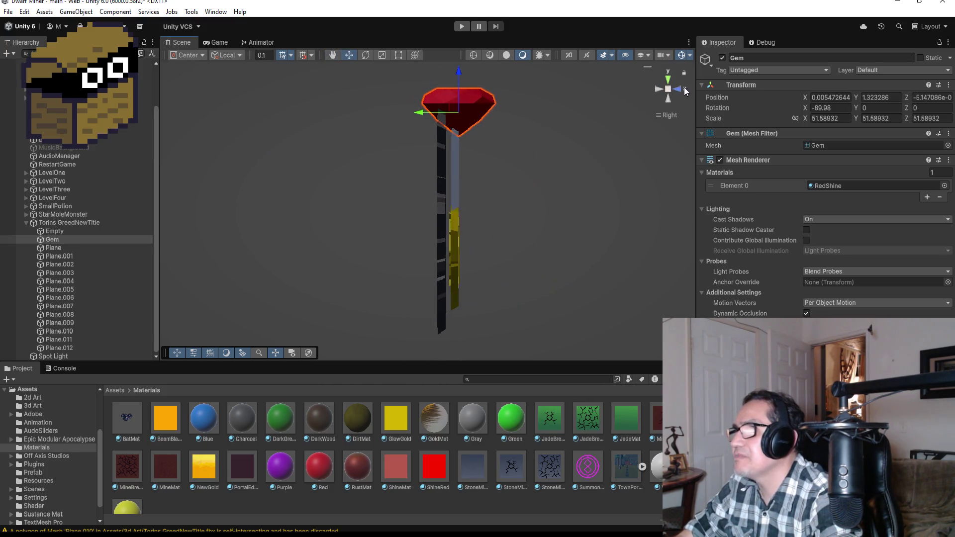
{"action": "left_click", "coordinate": [675, 88]}
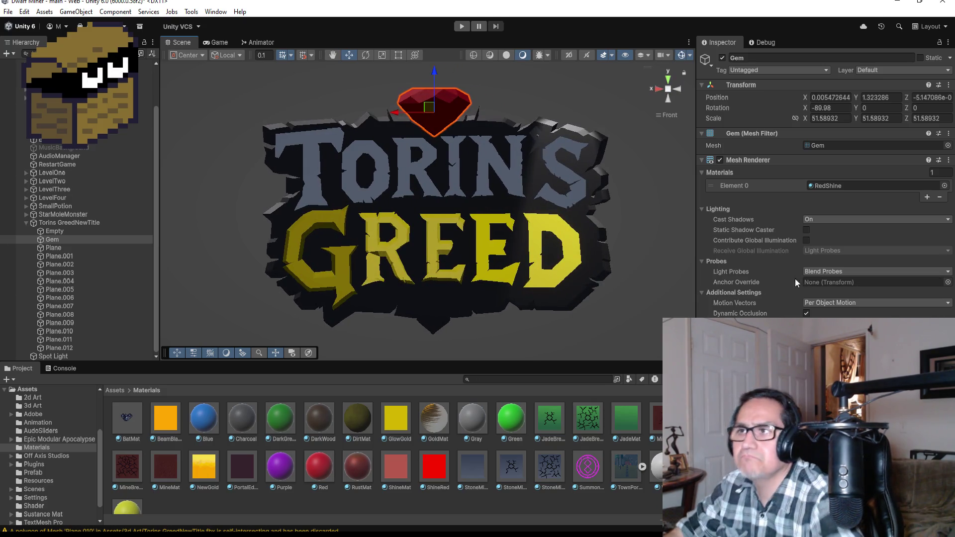
{"action": "scroll", "coordinate": [619, 324], "scroll_direction": "down", "scroll_amount": 3}
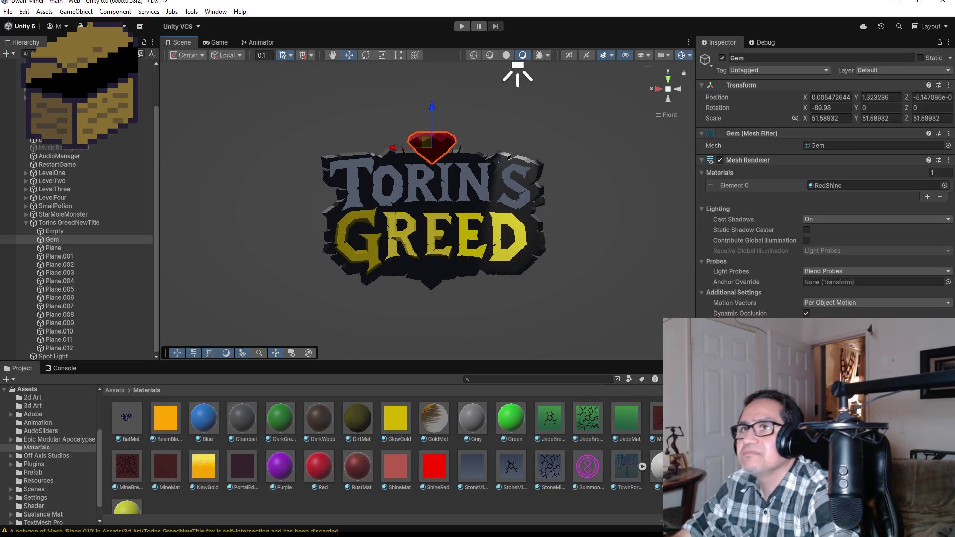
{"action": "left_click", "coordinate": [8, 12]}
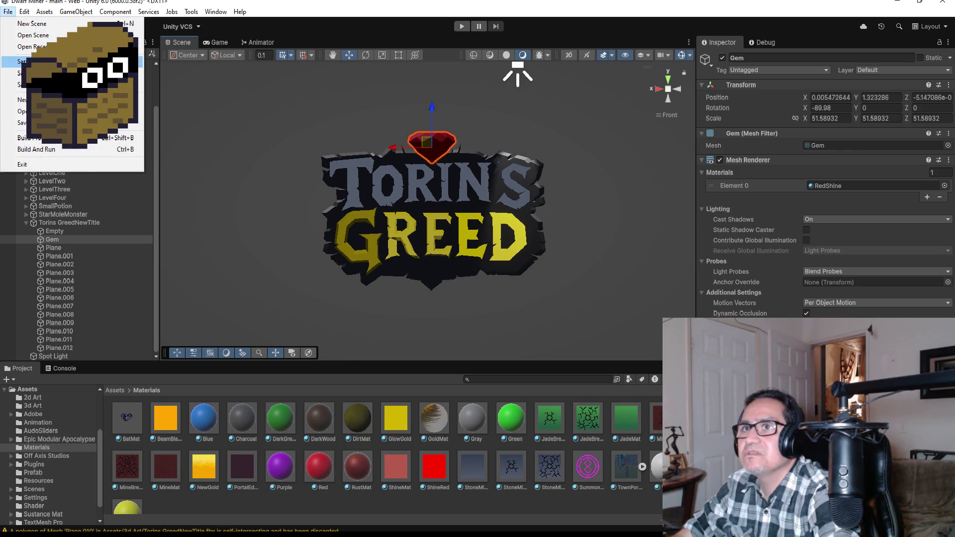
Save the scene, collapse Torins GreedNewTitle, and select the LevelFour floor plane from Top view.
{"action": "left_click", "coordinate": [20, 61]}
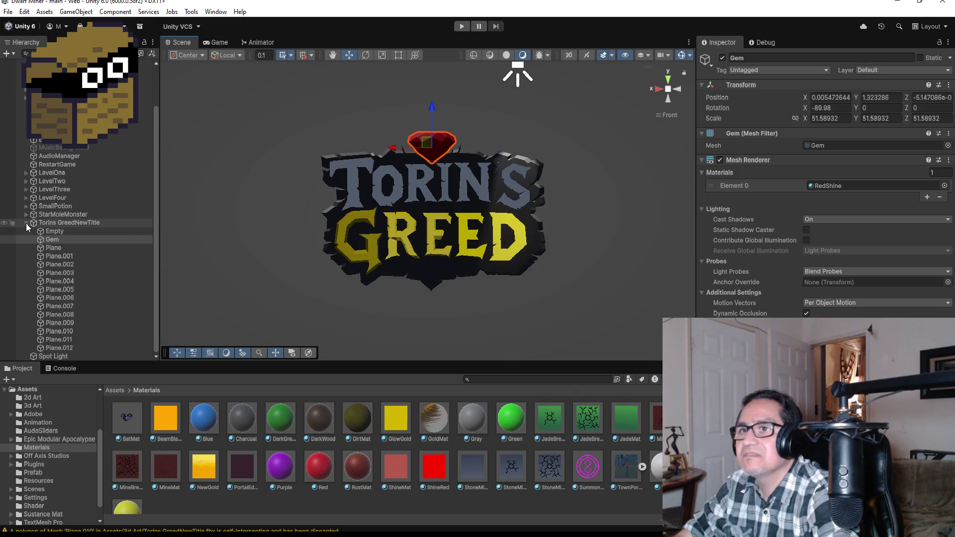
{"action": "left_click", "coordinate": [26, 223]}
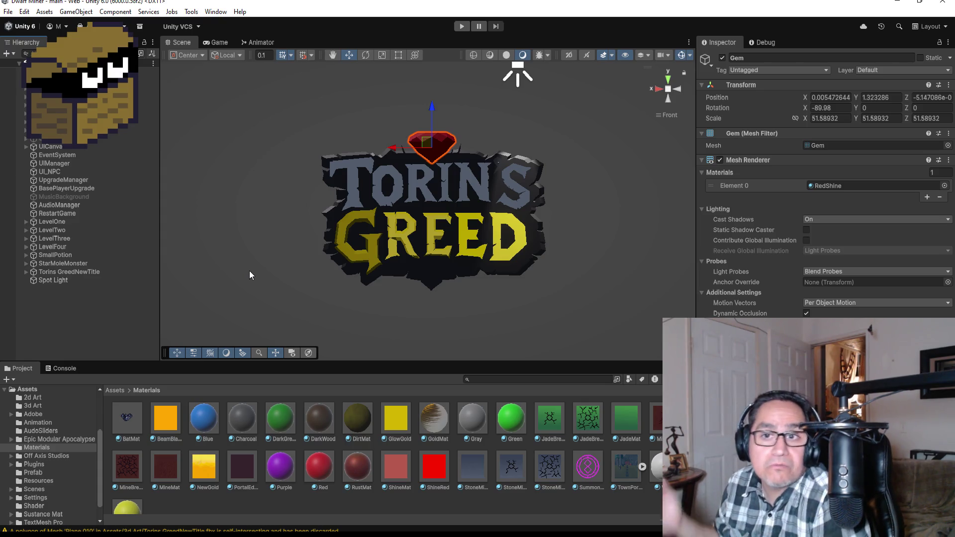
{"action": "left_click", "coordinate": [667, 78]}
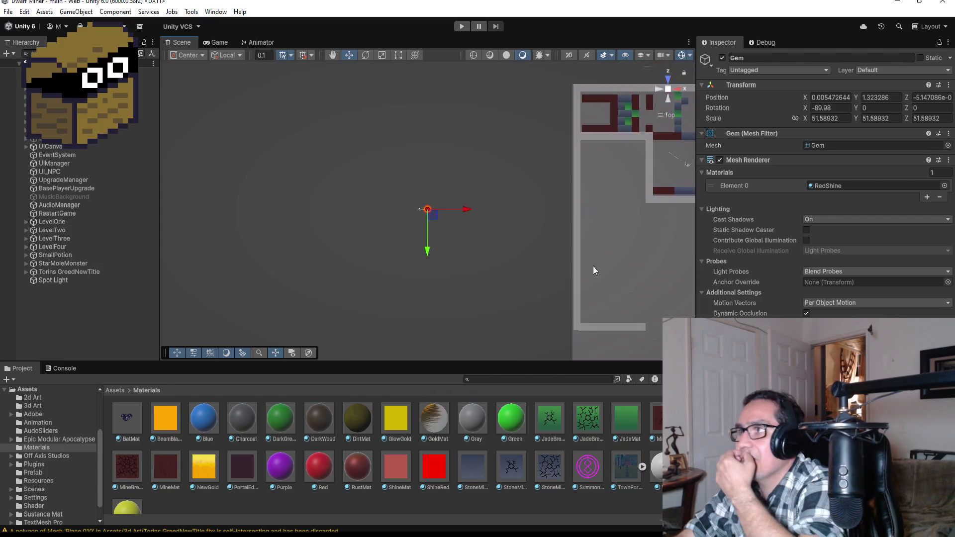
{"action": "left_click", "coordinate": [597, 258]}
{"action": "scroll", "coordinate": [592, 261], "scroll_direction": "down", "scroll_amount": 2}
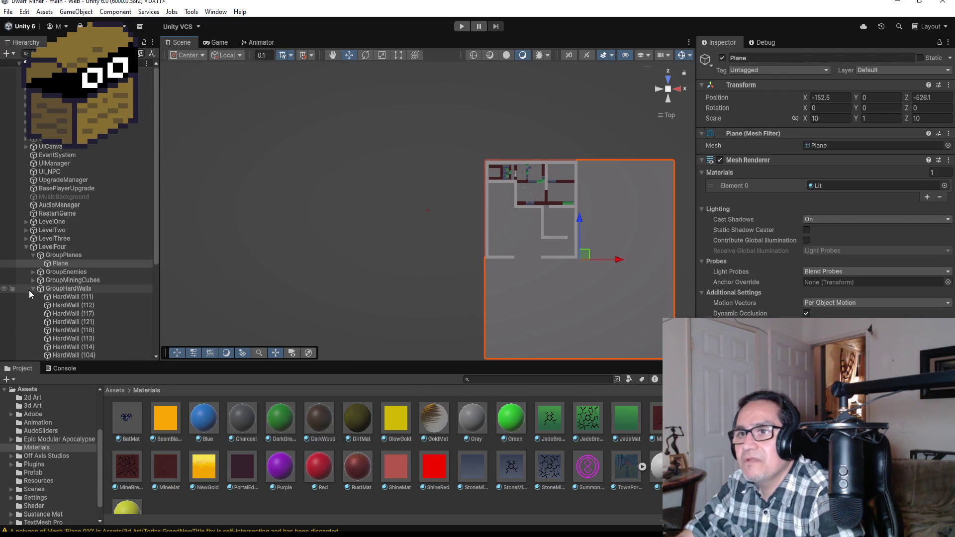
Duplicate the LevelFour floor plane with Ctrl+D and move the copy, Plane (1), left beside the level.
{"action": "left_click", "coordinate": [58, 263]}
{"action": "scroll", "coordinate": [508, 272], "scroll_direction": "down", "scroll_amount": 3}
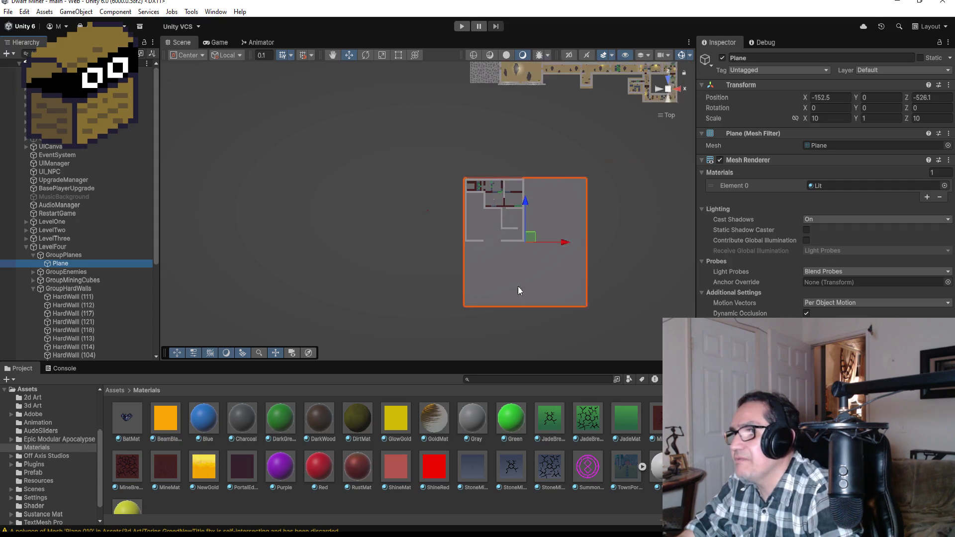
{"action": "key", "text": "ctrl+d"}
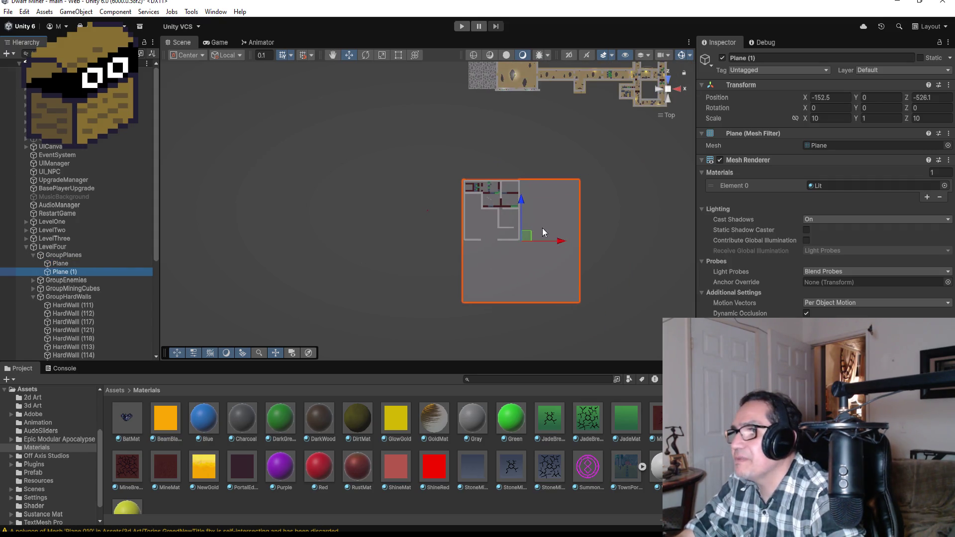
{"action": "left_click_drag", "start_coordinate": [560, 237], "coordinate": [458, 237]}
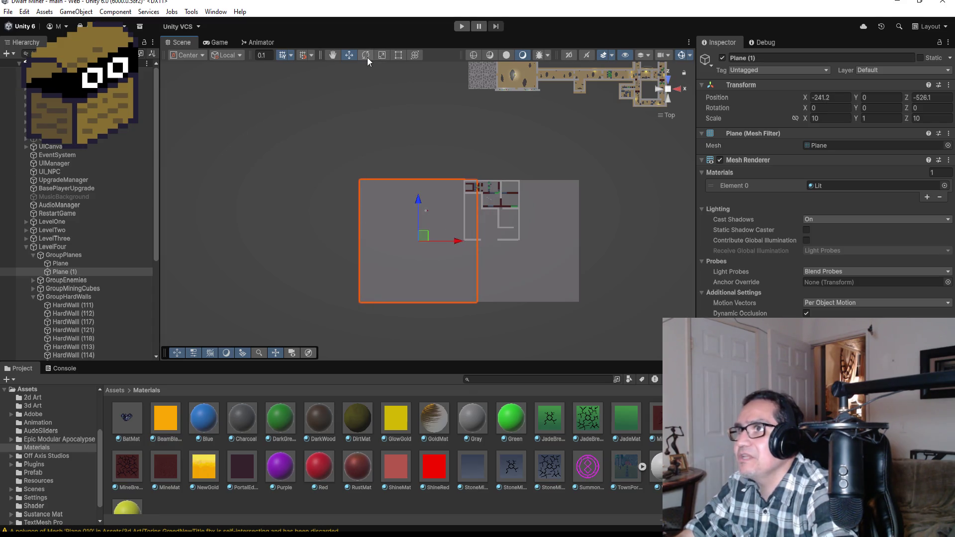
Shrink Plane (1) with the Rect Tool into a thin strip about 2.83 × 1 × 0.91.
{"action": "left_click", "coordinate": [398, 55]}
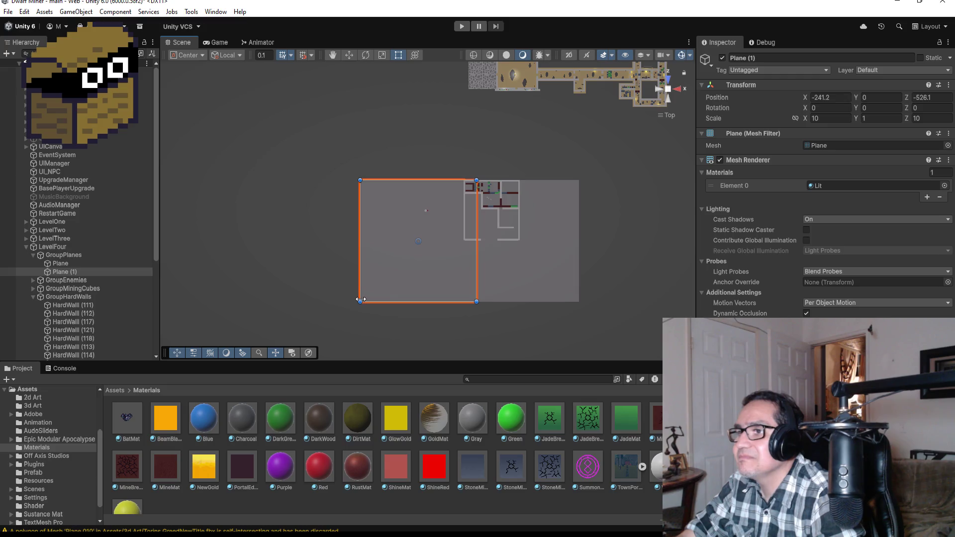
{"action": "left_click_drag", "start_coordinate": [359, 300], "coordinate": [402, 263]}
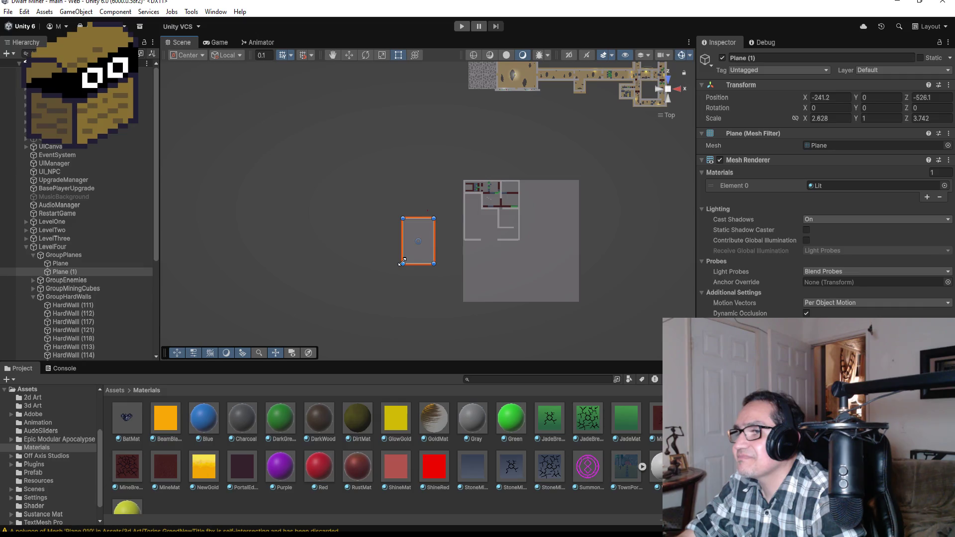
{"action": "left_click", "coordinate": [351, 55]}
{"action": "left_click_drag", "start_coordinate": [449, 240], "coordinate": [461, 238]}
{"action": "mouse_move", "coordinate": [430, 199]}
{"action": "left_mouse_down"}
{"action": "mouse_move", "coordinate": [428, 173]}
{"action": "mouse_move", "coordinate": [427, 187]}
{"action": "left_mouse_up"}
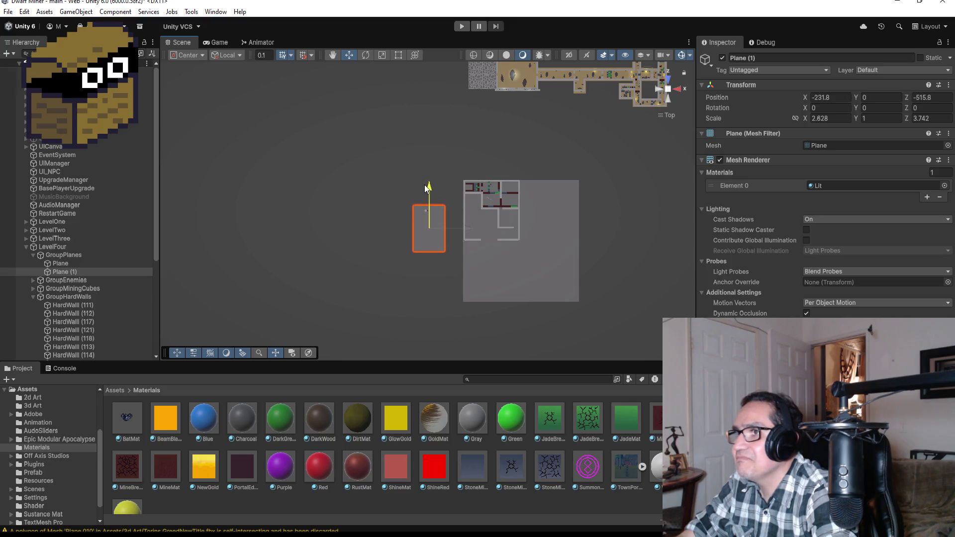
{"action": "key", "text": "f"}
{"action": "left_click", "coordinate": [399, 55]}
{"action": "left_click_drag", "start_coordinate": [434, 333], "coordinate": [440, 148]}
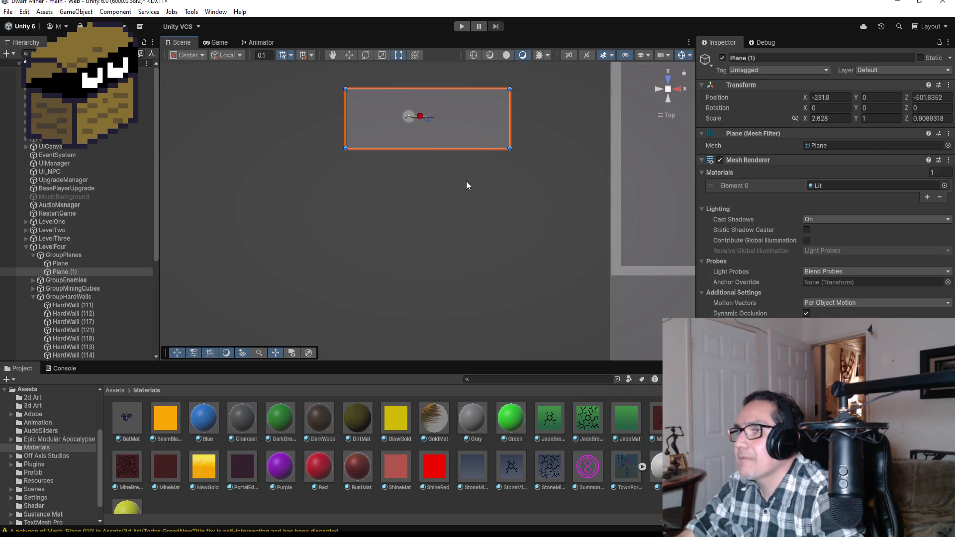
{"action": "left_click", "coordinate": [655, 88]}
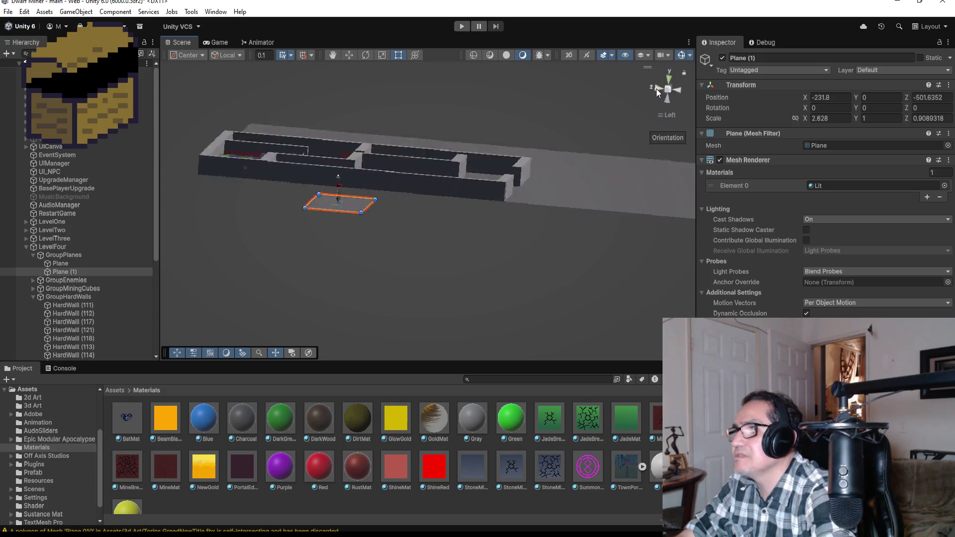
Switch to the front view, pan to recentre the Torins Greed logo, and select its backing piece.
{"action": "scroll", "coordinate": [504, 145], "scroll_direction": "up", "scroll_amount": 5}
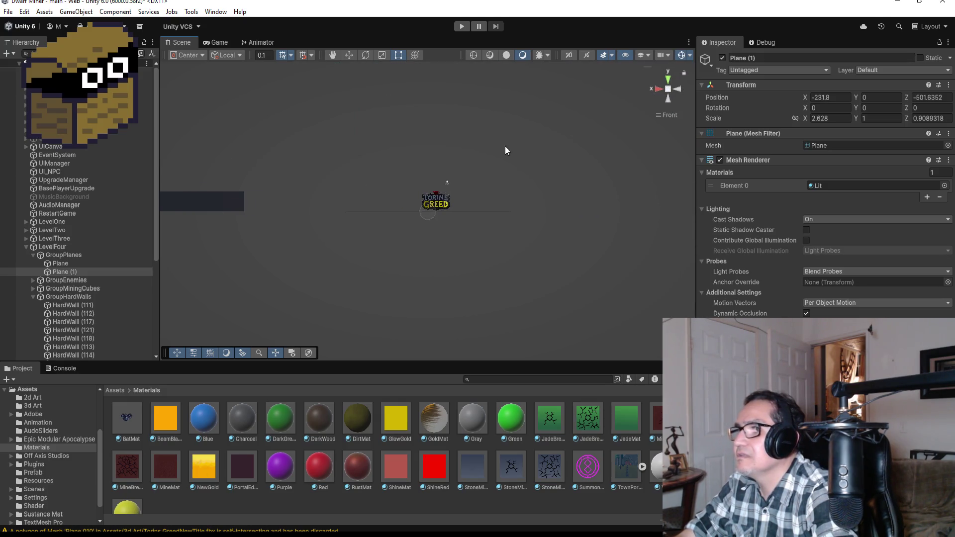
{"action": "left_click_drag", "start_coordinate": [632, 152], "coordinate": [620, 201]}
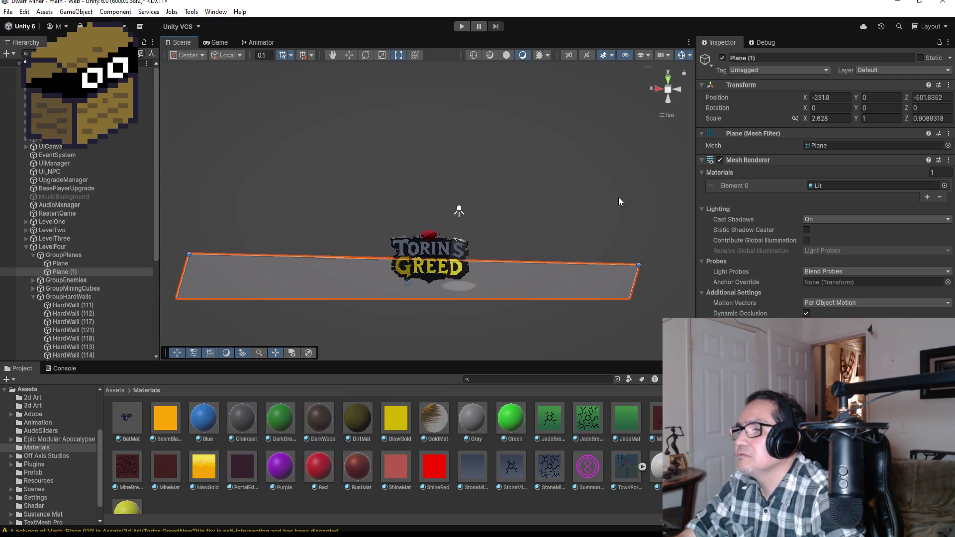
{"action": "left_click", "coordinate": [667, 81]}
{"action": "left_click", "coordinate": [667, 98]}
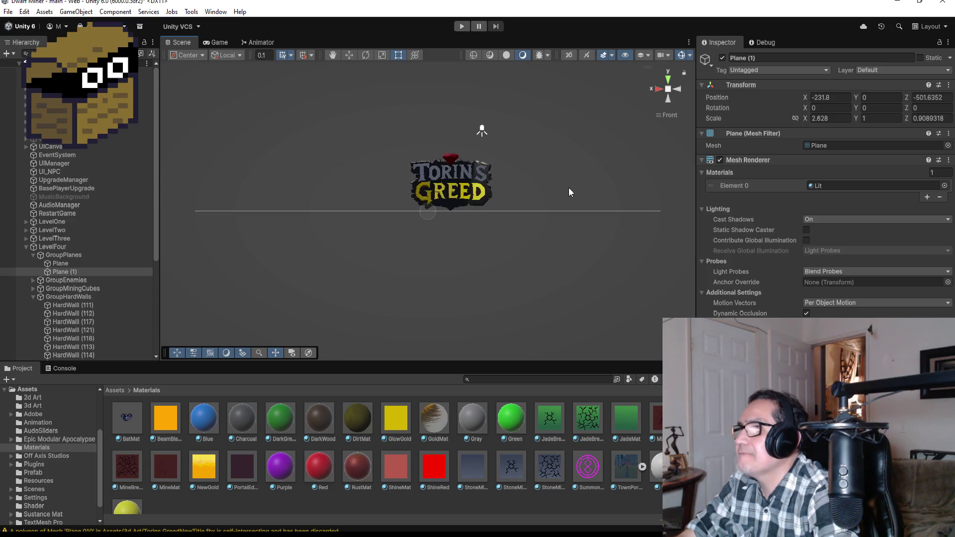
{"action": "mouse_move", "coordinate": [558, 171]}
{"action": "left_mouse_down"}
{"action": "mouse_move", "coordinate": [522, 202]}
{"action": "mouse_move", "coordinate": [573, 164]}
{"action": "mouse_move", "coordinate": [526, 180]}
{"action": "left_mouse_up"}
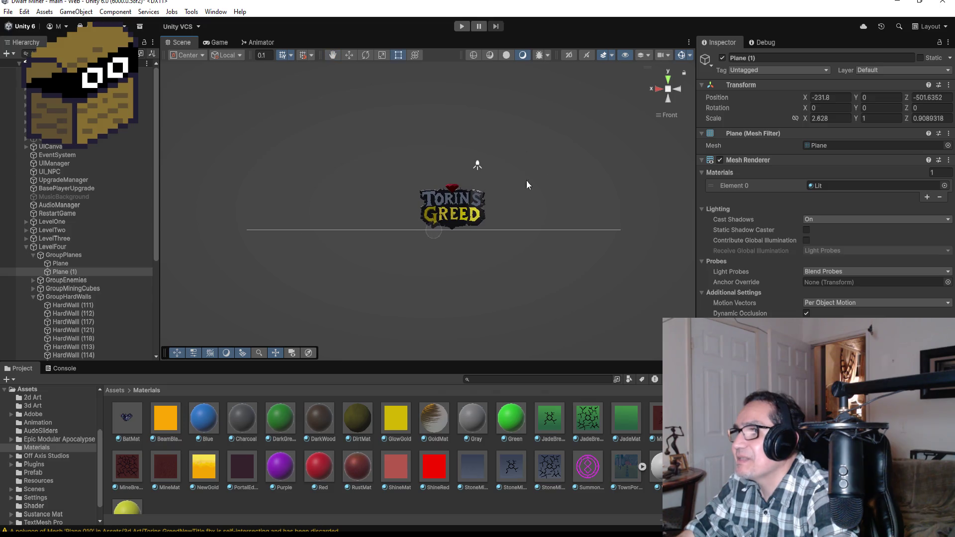
{"action": "left_click", "coordinate": [481, 206]}
Frame the logo and collapse the Torins GreedNewTitle and GroupHardWalls groups in the Hierarchy.
{"action": "key", "text": "f"}
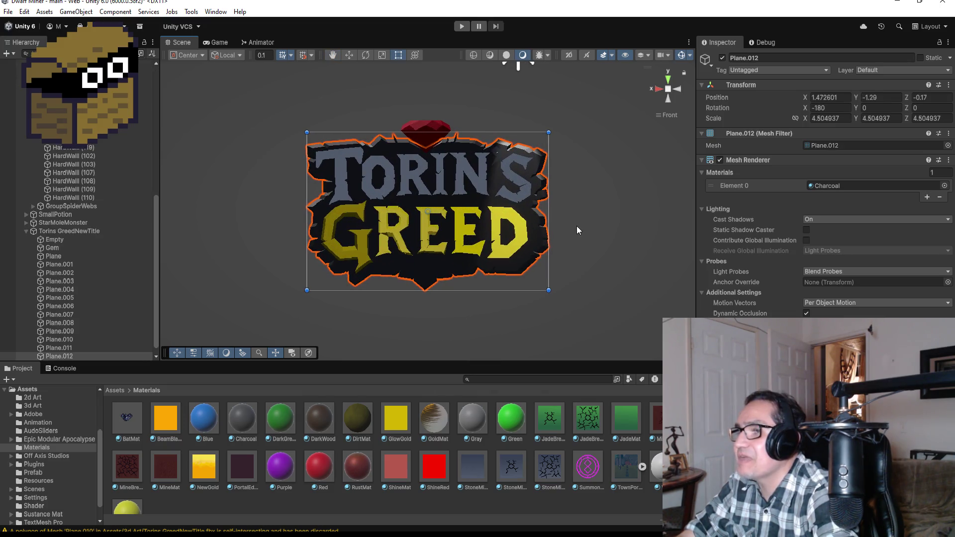
{"action": "scroll", "coordinate": [99, 315], "scroll_direction": "down", "scroll_amount": 1}
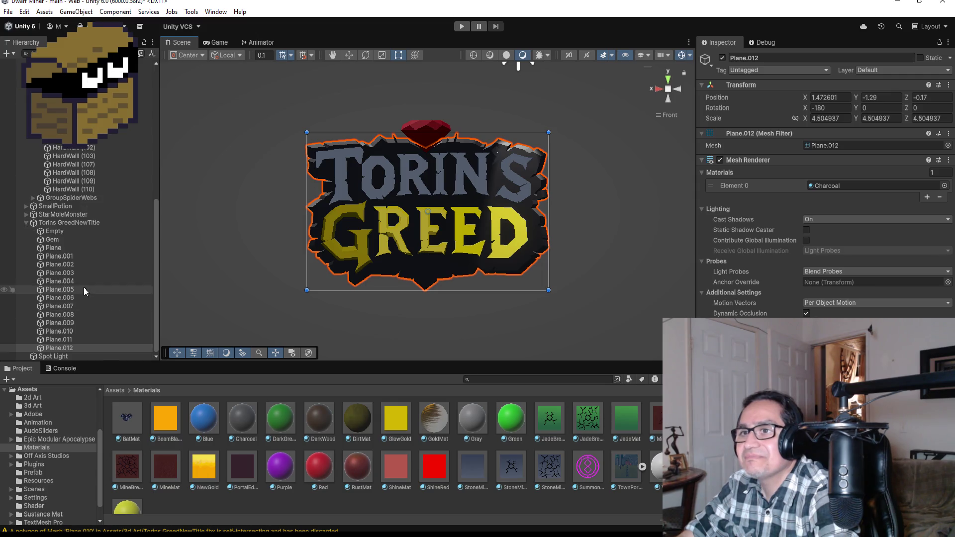
{"action": "left_click", "coordinate": [28, 224]}
{"action": "left_click", "coordinate": [28, 225]}
{"action": "left_click", "coordinate": [39, 151]}
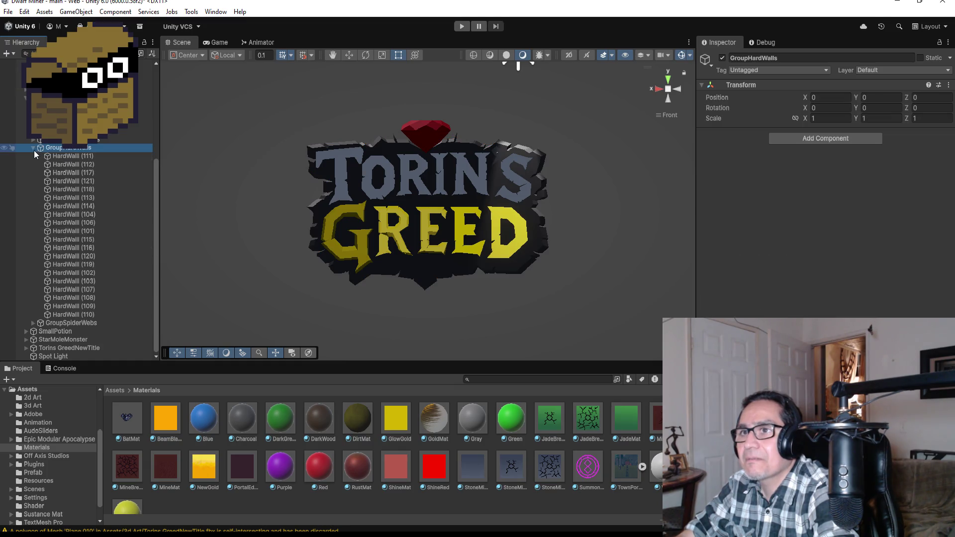
{"action": "left_click", "coordinate": [33, 148]}
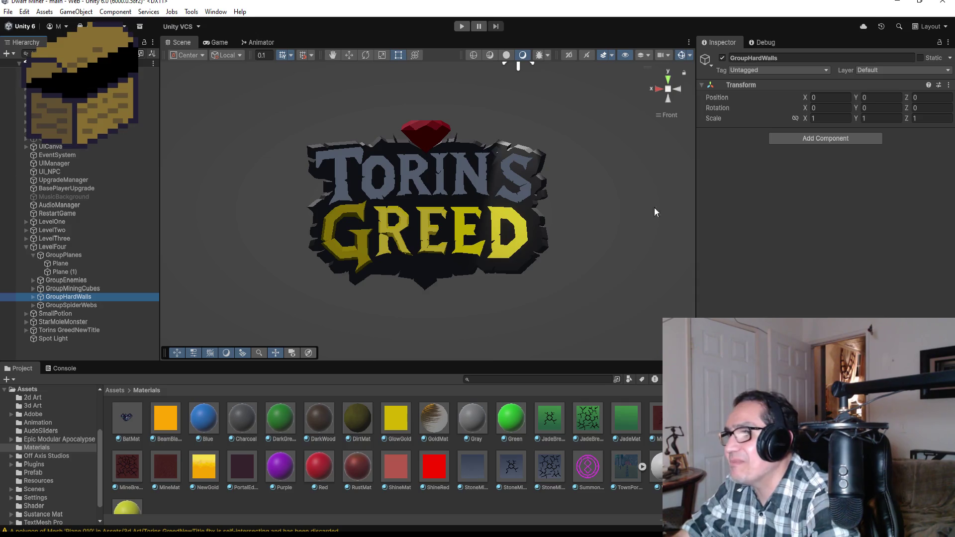
Orbit to show the gray floor plane beneath the logo, then select the Spot Light.
{"action": "left_click_drag", "start_coordinate": [603, 189], "coordinate": [568, 203]}
{"action": "mouse_move", "coordinate": [588, 155]}
{"action": "left_mouse_down"}
{"action": "mouse_move", "coordinate": [532, 192]}
{"action": "mouse_move", "coordinate": [560, 241]}
{"action": "left_mouse_up"}
{"action": "left_click", "coordinate": [563, 264]}
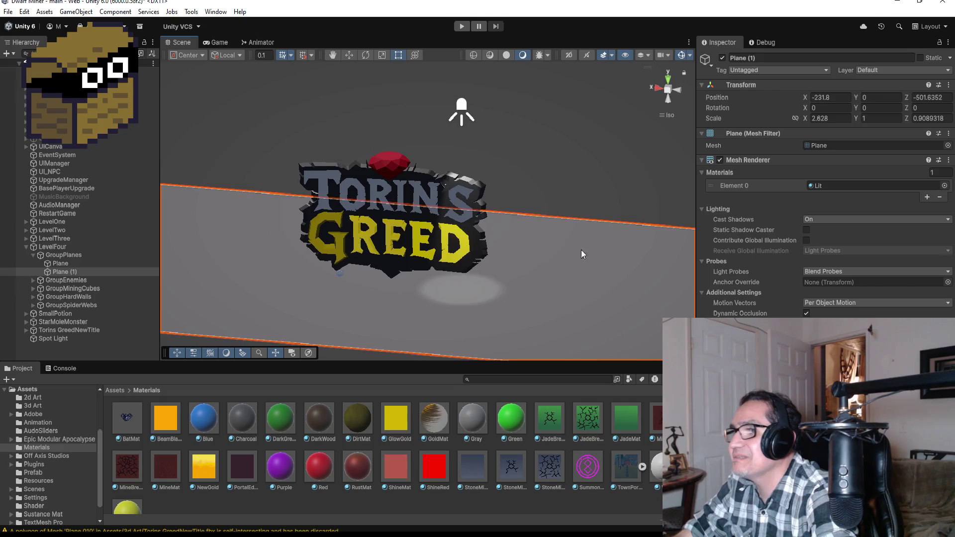
{"action": "scroll", "coordinate": [579, 252], "scroll_direction": "down", "scroll_amount": 2}
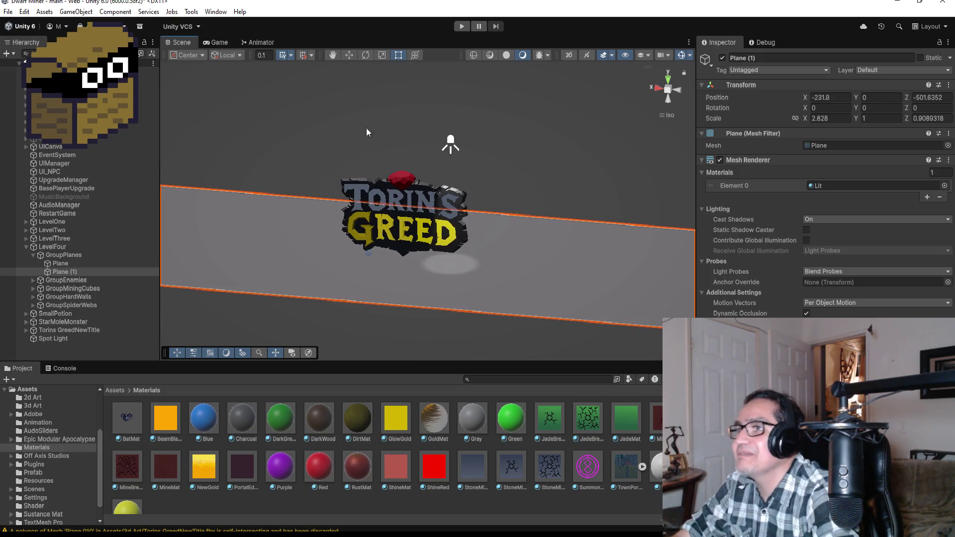
{"action": "left_click", "coordinate": [57, 338]}
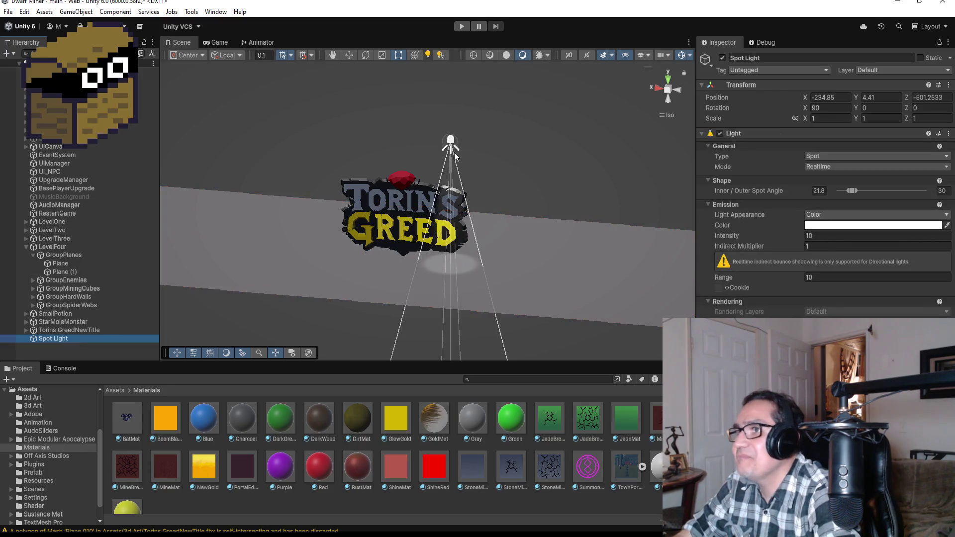
Move the Spot Light above the gem and widen its outer spot angle from 30 to 84.
{"action": "left_click", "coordinate": [349, 55]}
{"action": "left_click_drag", "start_coordinate": [413, 140], "coordinate": [362, 119]}
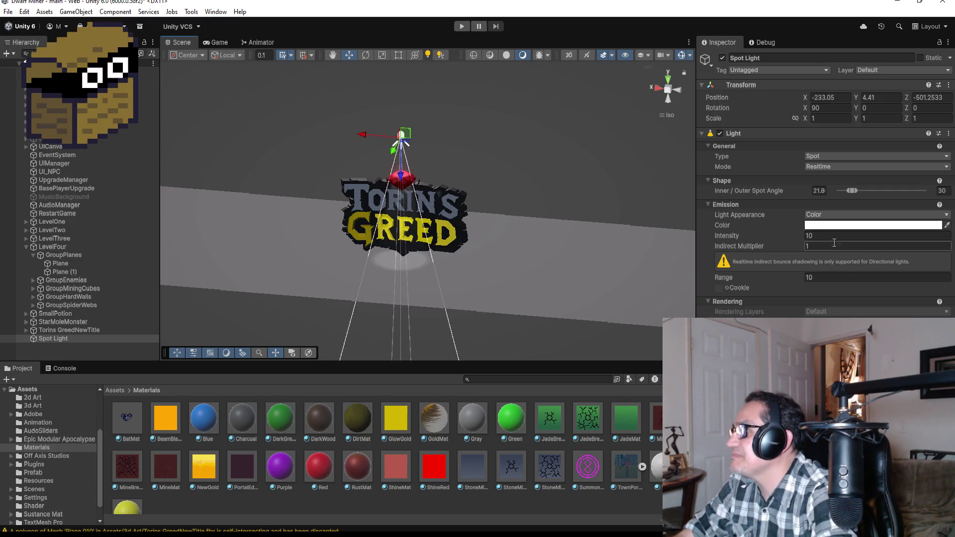
{"action": "left_click_drag", "start_coordinate": [855, 191], "coordinate": [880, 190]}
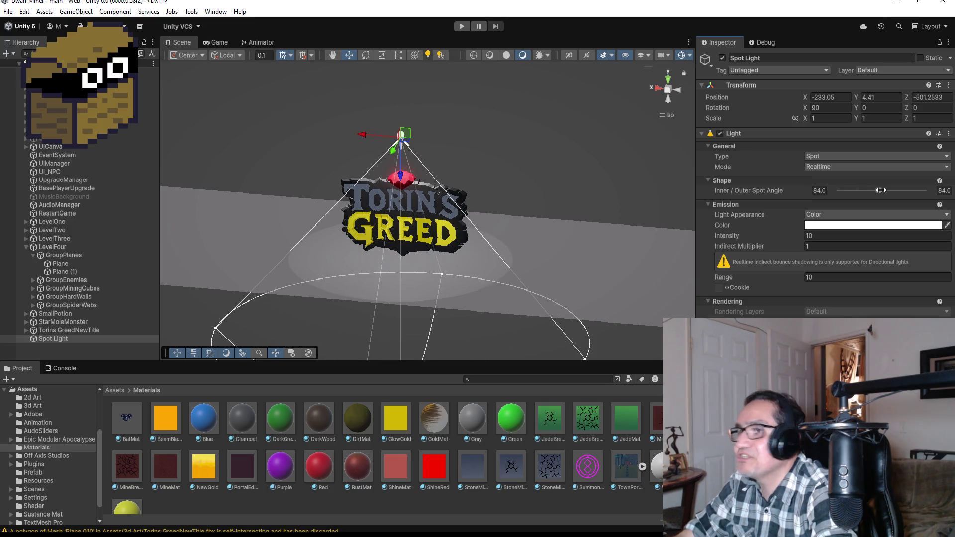
{"action": "mouse_move", "coordinate": [434, 231]}
{"action": "left_mouse_down"}
{"action": "mouse_move", "coordinate": [537, 196]}
{"action": "mouse_move", "coordinate": [522, 155]}
{"action": "mouse_move", "coordinate": [534, 182]}
{"action": "mouse_move", "coordinate": [566, 153]}
{"action": "mouse_move", "coordinate": [554, 165]}
{"action": "left_mouse_up"}
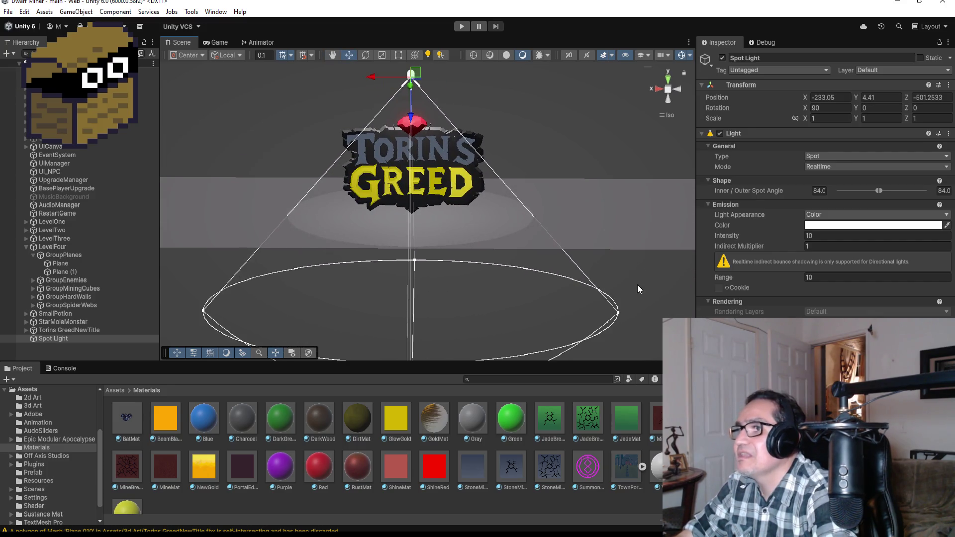
{"action": "left_click", "coordinate": [628, 295]}
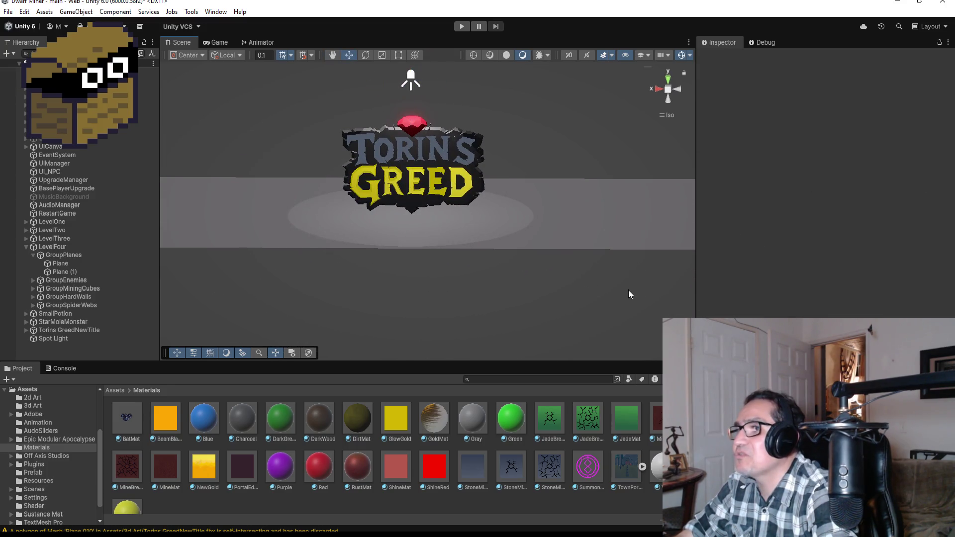
In Top view, stretch Plane (1) deeper, raising its Z scale from 0.909 to about 1.228.
{"action": "left_click", "coordinate": [436, 158]}
{"action": "key", "text": "f"}
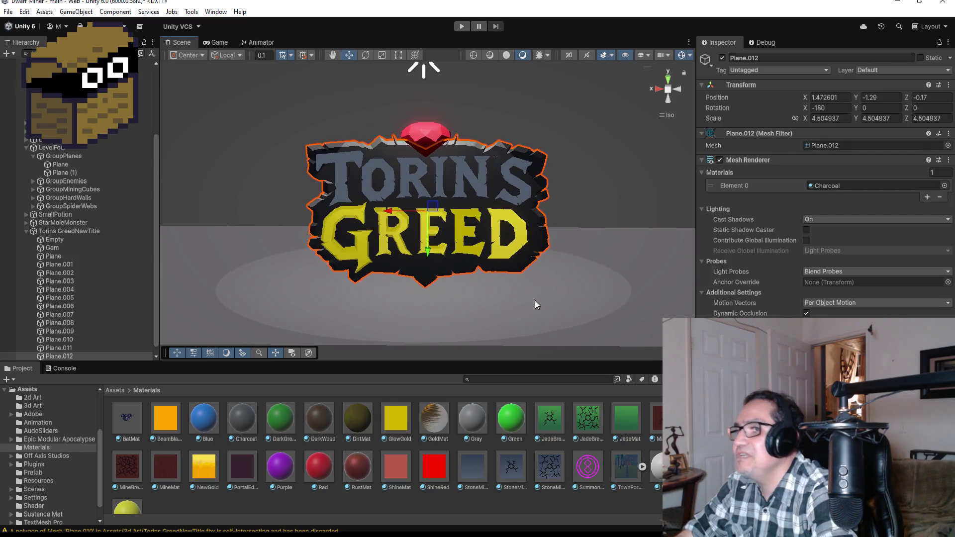
{"action": "left_click", "coordinate": [563, 342]}
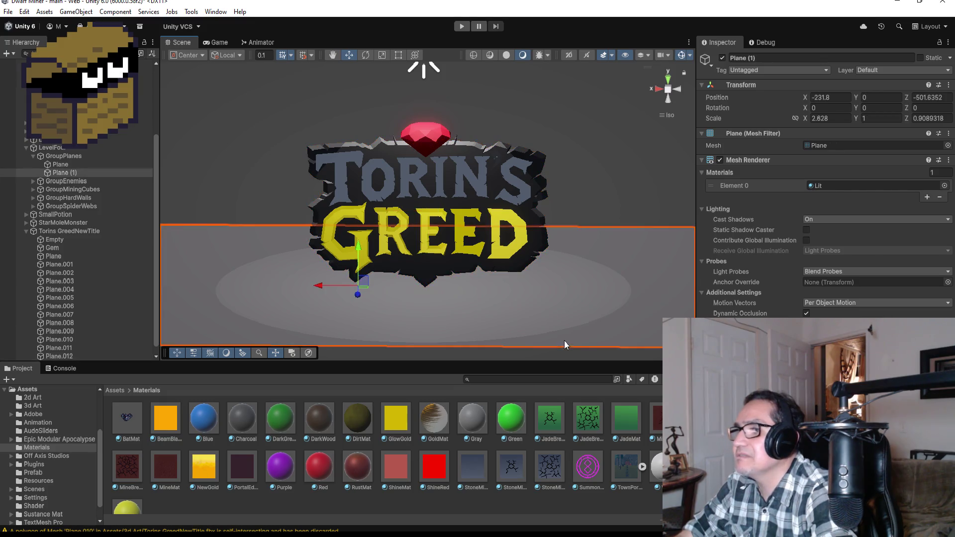
{"action": "left_click", "coordinate": [397, 55]}
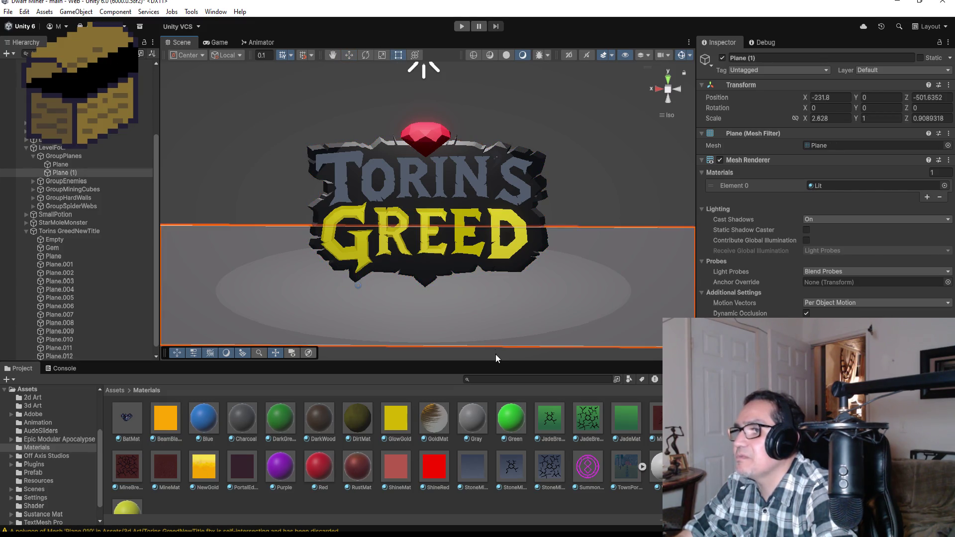
{"action": "left_click", "coordinate": [668, 80]}
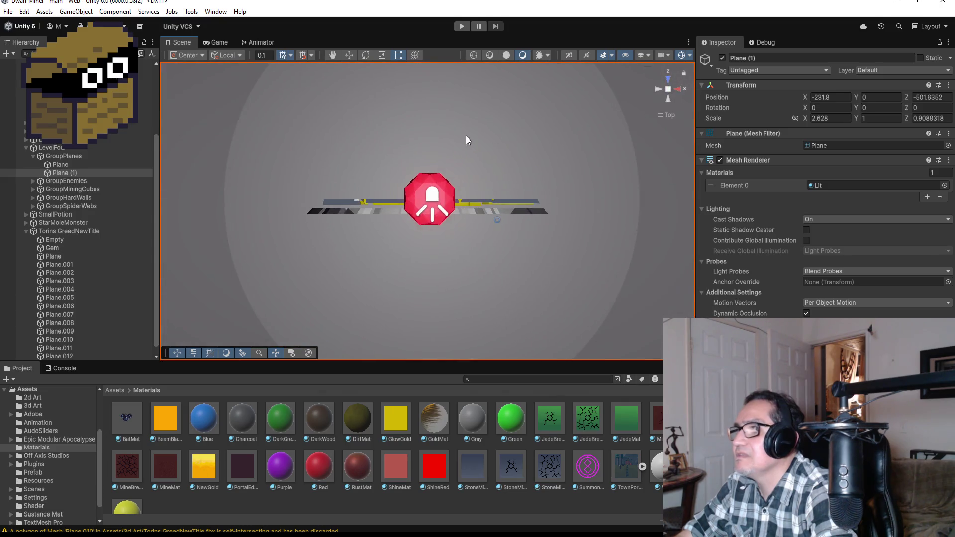
{"action": "scroll", "coordinate": [464, 157], "scroll_direction": "down", "scroll_amount": 3}
{"action": "left_click_drag", "start_coordinate": [470, 141], "coordinate": [478, 90]}
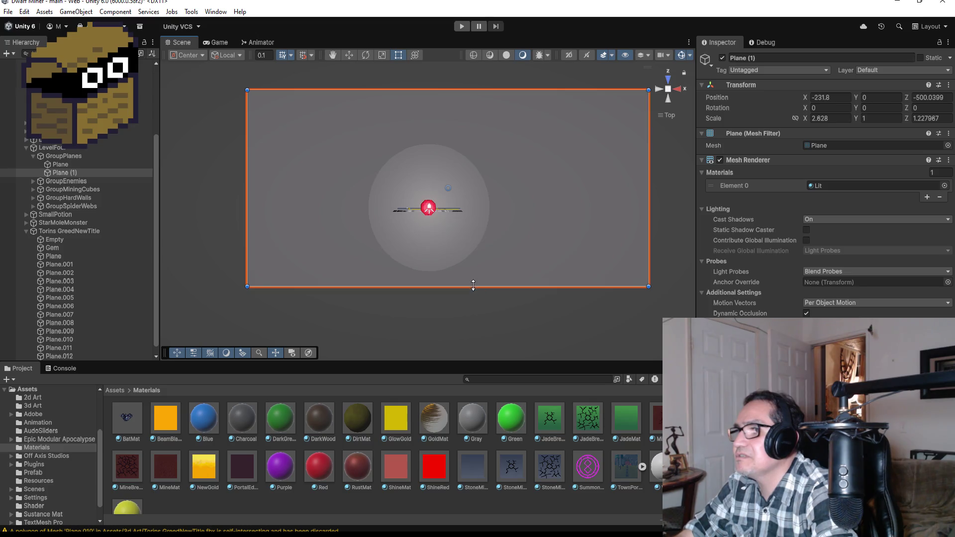
{"action": "left_click", "coordinate": [659, 92]}
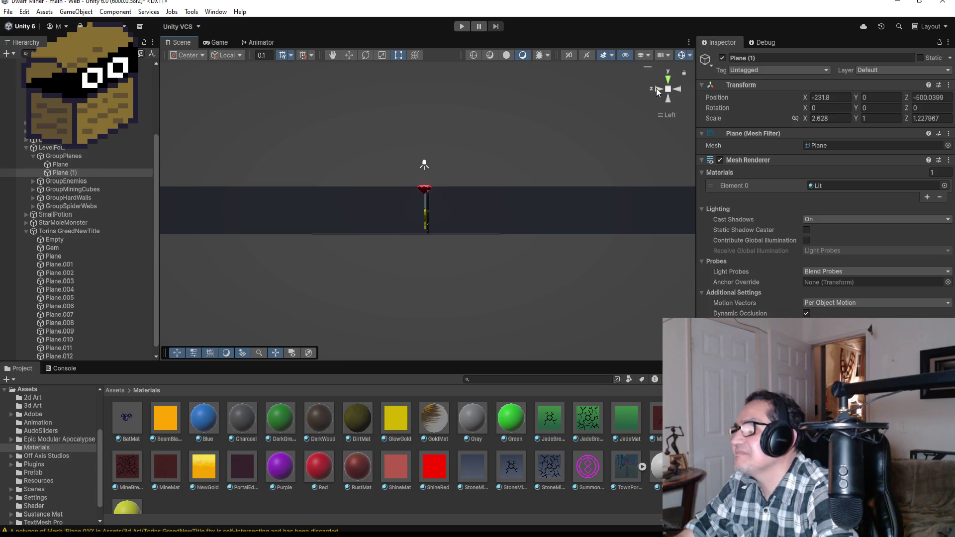
{"action": "left_click", "coordinate": [456, 218]}
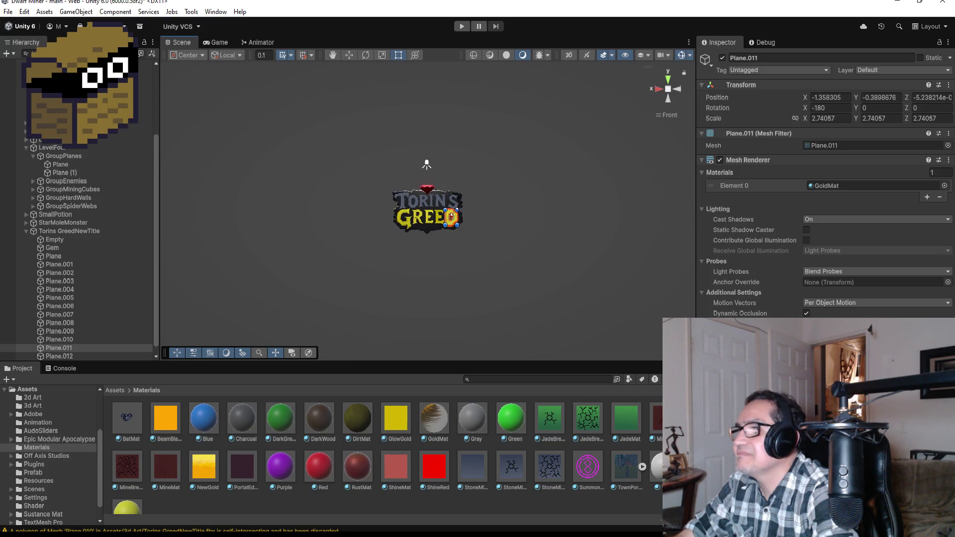
Frame the D of GREED from above the gray floor, then collapse Torins GreedNewTitle in the Hierarchy.
{"action": "key", "text": "f"}
{"action": "scroll", "coordinate": [447, 241], "scroll_direction": "down", "scroll_amount": 10}
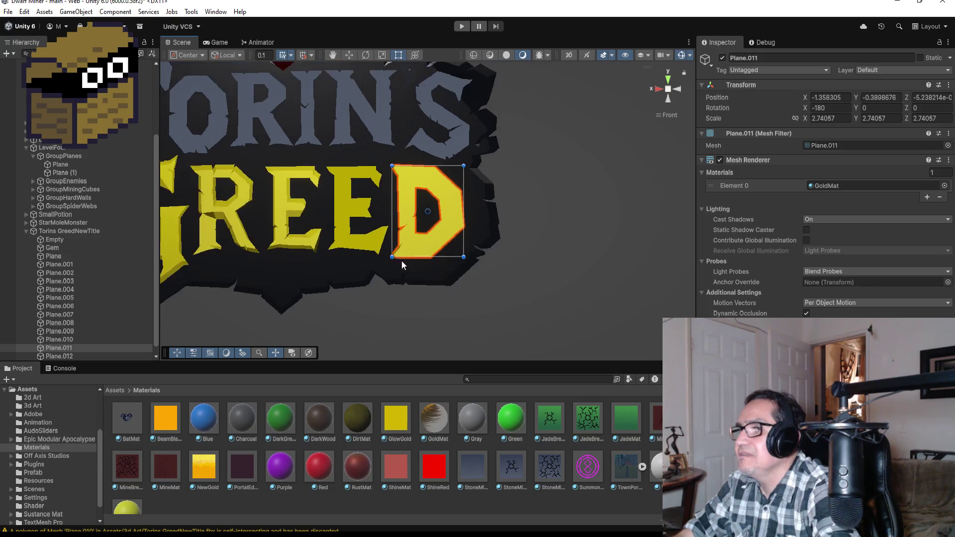
{"action": "mouse_move", "coordinate": [477, 209]}
{"action": "left_mouse_down", "text": "alt"}
{"action": "mouse_move", "coordinate": [488, 241]}
{"action": "mouse_move", "coordinate": [462, 241]}
{"action": "mouse_move", "coordinate": [479, 248]}
{"action": "left_mouse_up", "text": "alt"}
{"action": "scroll", "coordinate": [305, 201], "scroll_direction": "up", "scroll_amount": 3}
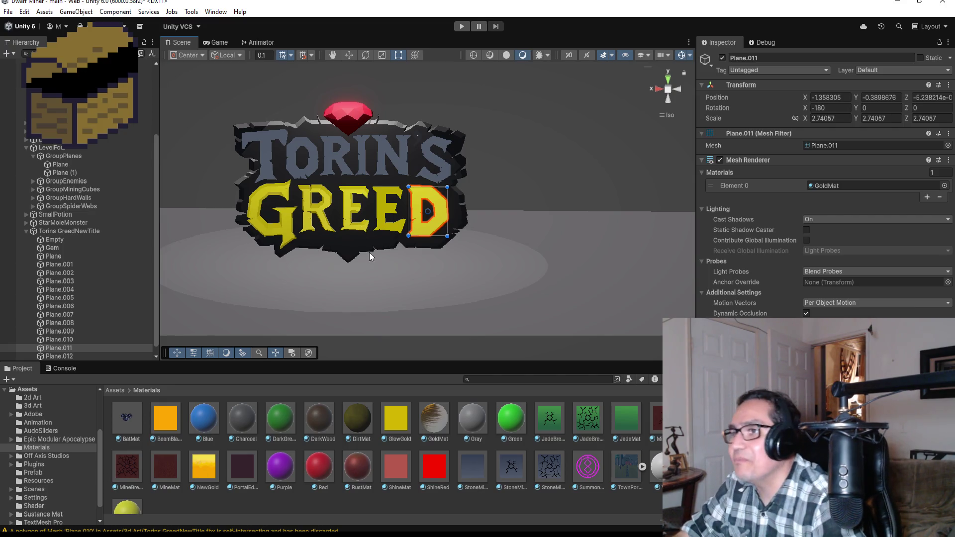
{"action": "mouse_move", "coordinate": [435, 230]}
{"action": "left_mouse_down"}
{"action": "mouse_move", "coordinate": [492, 240]}
{"action": "mouse_move", "coordinate": [460, 263]}
{"action": "mouse_move", "coordinate": [486, 255]}
{"action": "left_mouse_up"}
{"action": "scroll", "coordinate": [484, 253], "scroll_direction": "up", "scroll_amount": 1}
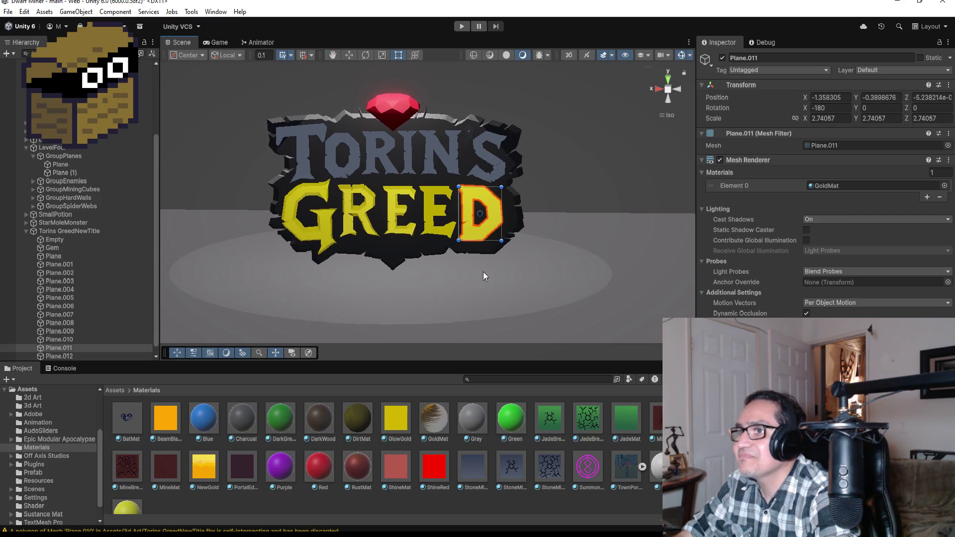
{"action": "scroll", "coordinate": [483, 270], "scroll_direction": "up", "scroll_amount": 1}
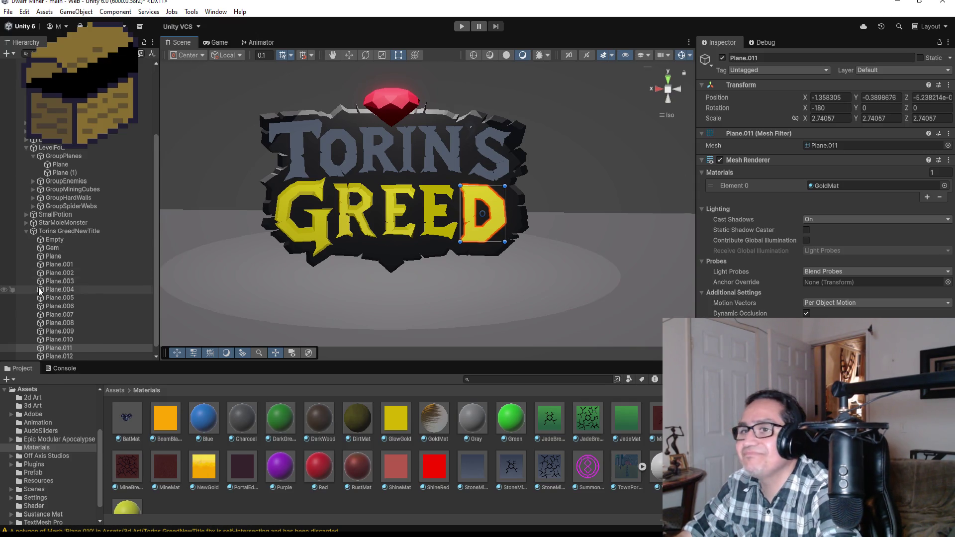
{"action": "left_click", "coordinate": [25, 231]}
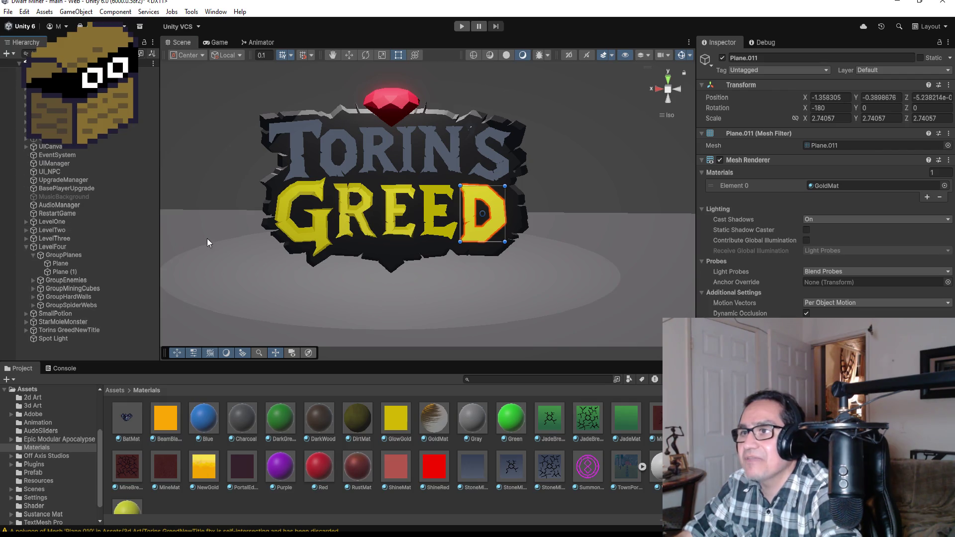
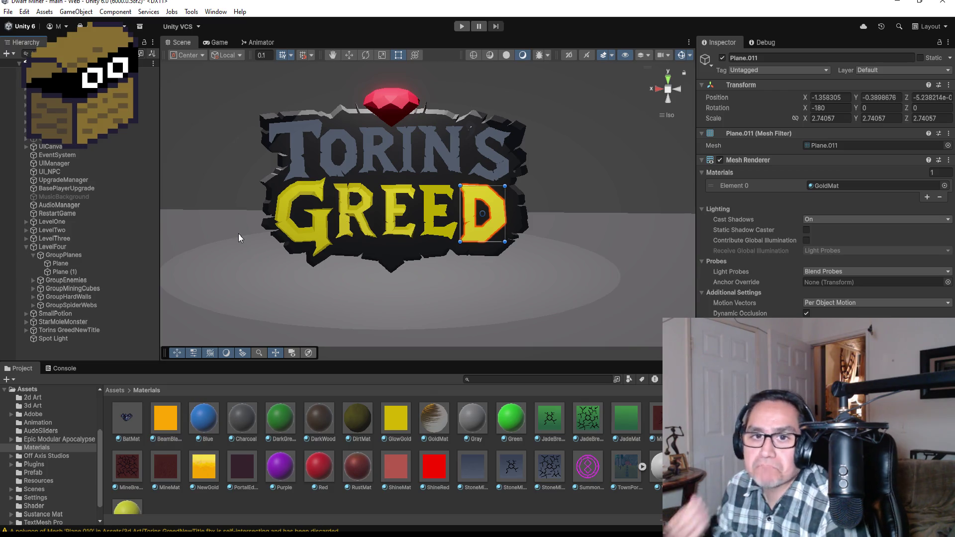
Switch the Scene view to Top and bring LevelTwo's BossArea into view.
{"action": "left_click", "coordinate": [667, 80]}
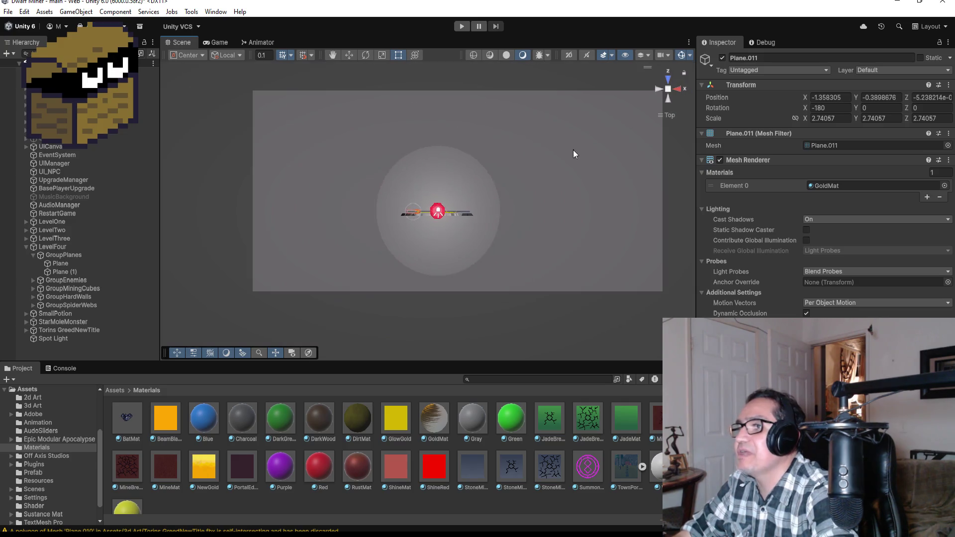
{"action": "scroll", "coordinate": [571, 149], "scroll_direction": "down", "scroll_amount": 10}
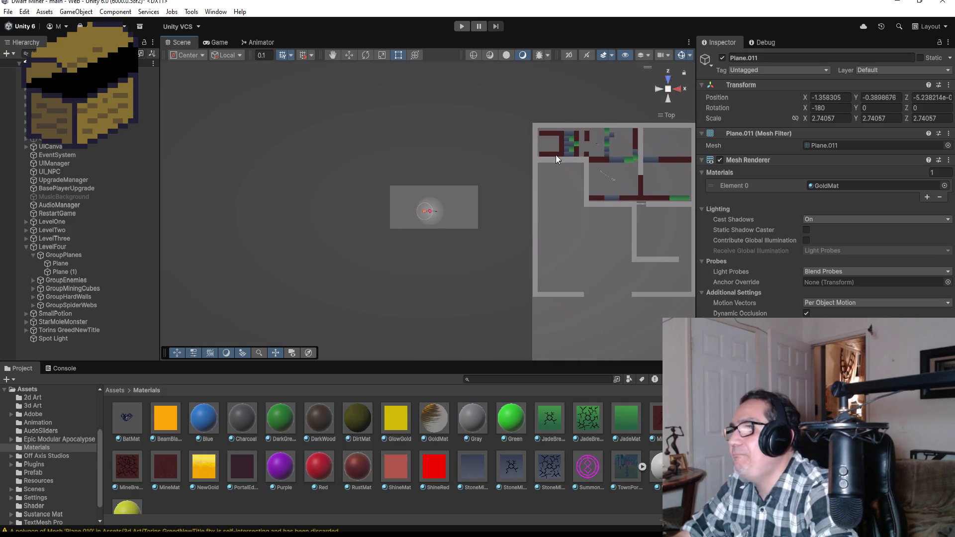
{"action": "left_click", "coordinate": [566, 160]}
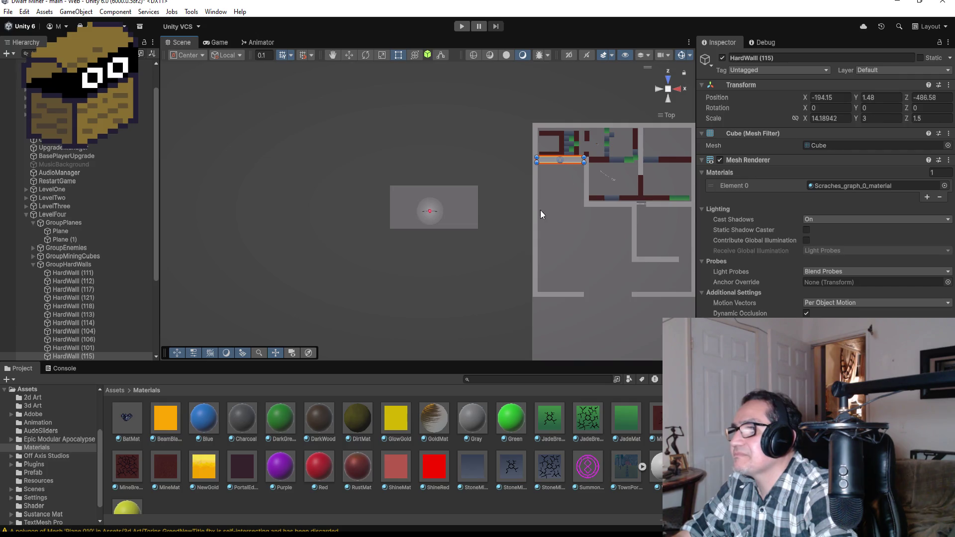
{"action": "scroll", "coordinate": [571, 211], "scroll_direction": "down", "scroll_amount": 3}
{"action": "scroll", "coordinate": [572, 214], "scroll_direction": "down", "scroll_amount": 5}
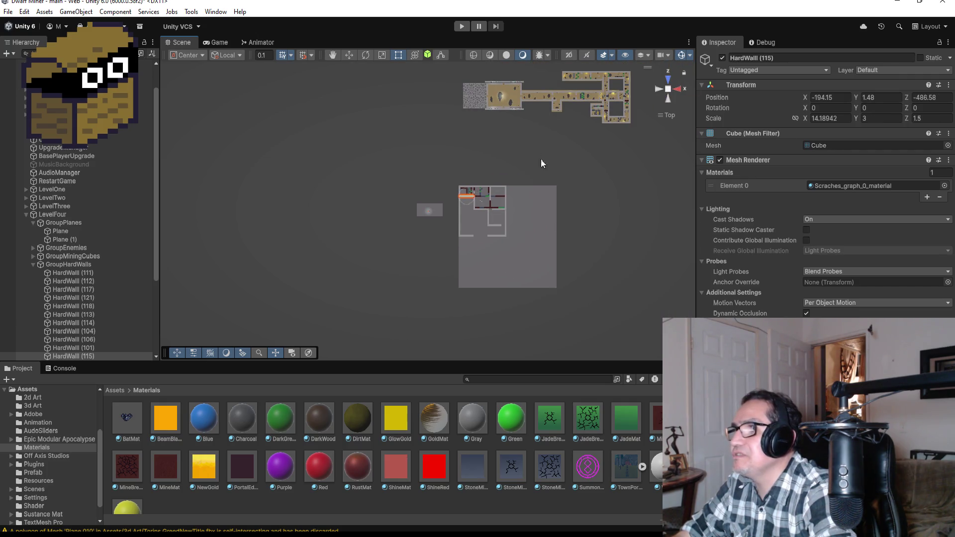
{"action": "scroll", "coordinate": [537, 129], "scroll_direction": "down", "scroll_amount": 8}
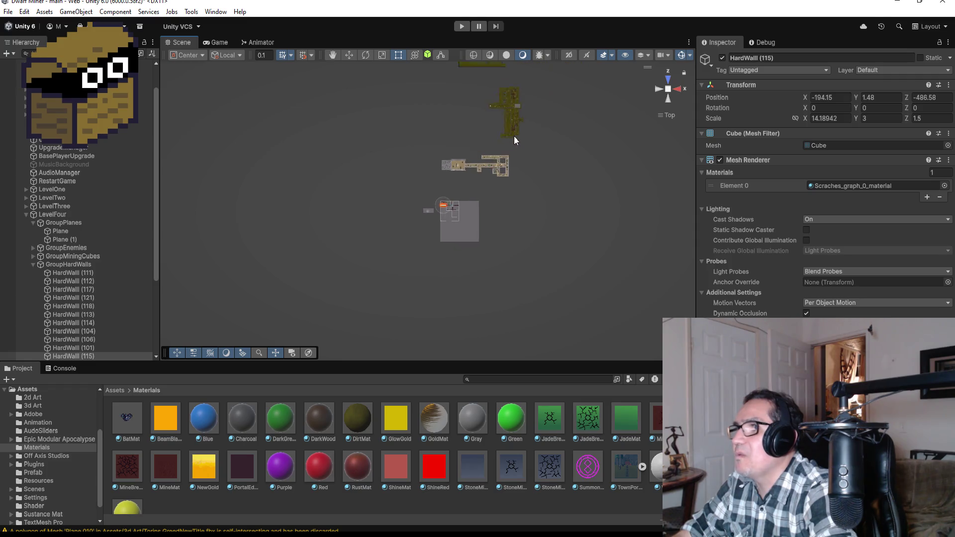
{"action": "left_click", "coordinate": [502, 121]}
{"action": "key", "text": "f"}
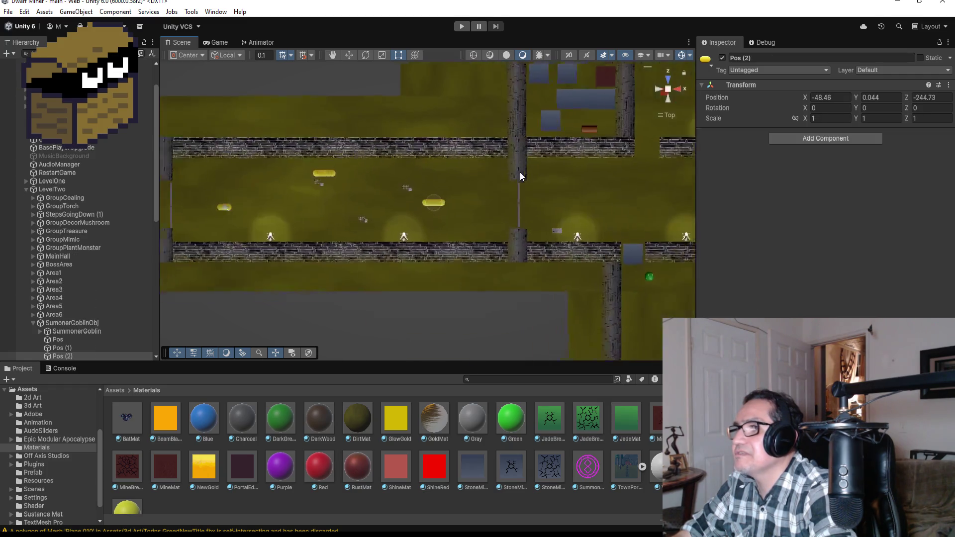
Select HardWall (11) and duplicate it as HardWall (22).
{"action": "left_click", "coordinate": [472, 151]}
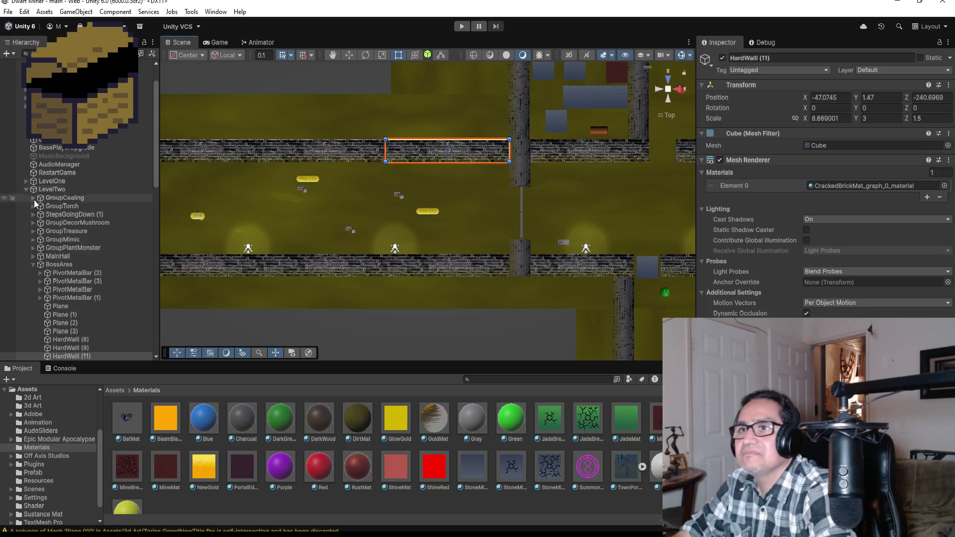
{"action": "scroll", "coordinate": [94, 293], "scroll_direction": "down", "scroll_amount": 5}
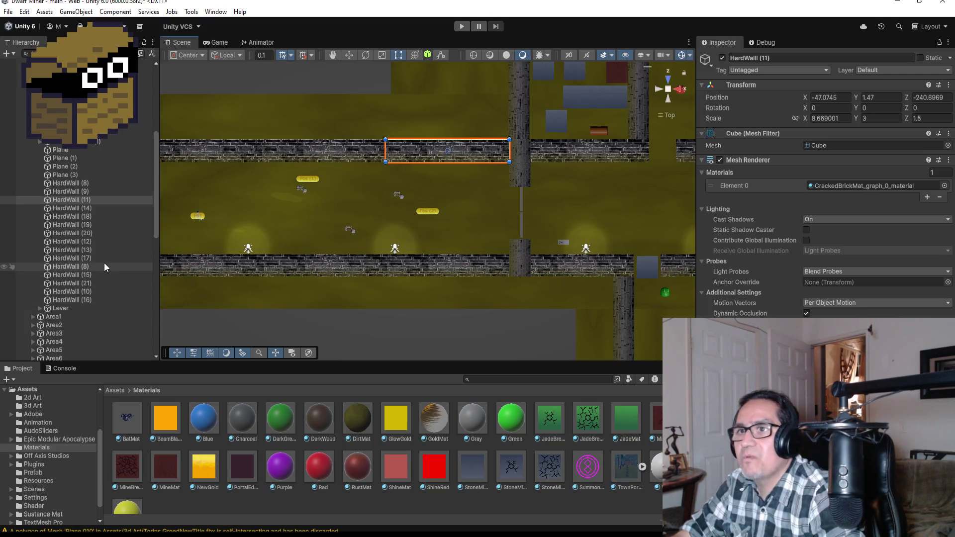
{"action": "key", "text": "ctrl+d"}
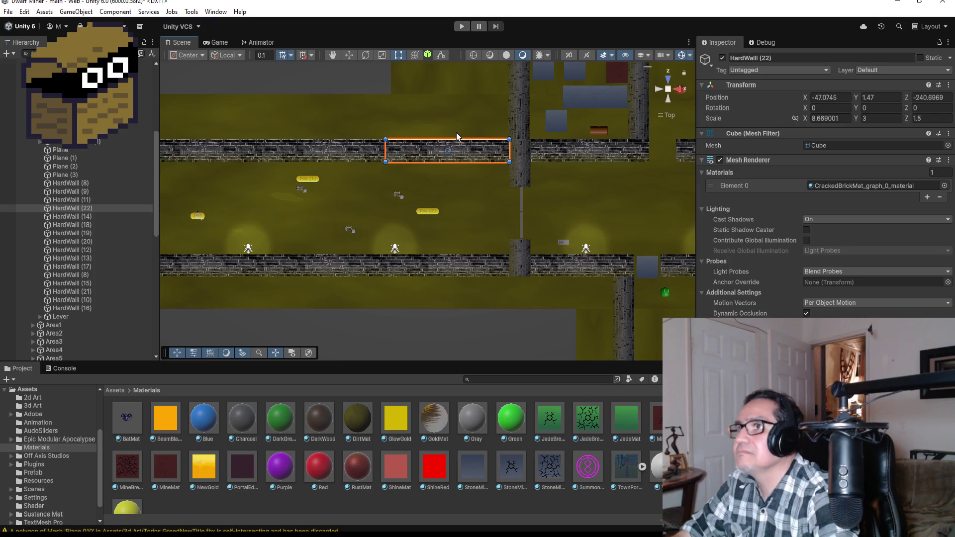
Move HardWall (22) onto the title floor plane near the logo, at X -231, Y 1.47, Z -499.3.
{"action": "scroll", "coordinate": [373, 133], "scroll_direction": "down", "scroll_amount": 5}
{"action": "left_click", "coordinate": [349, 54]}
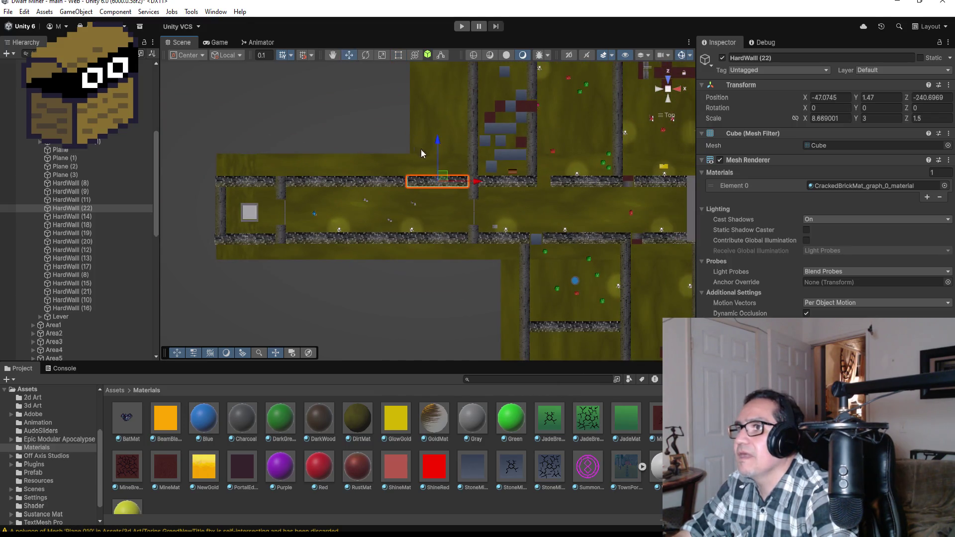
{"action": "scroll", "coordinate": [419, 150], "scroll_direction": "down", "scroll_amount": 10}
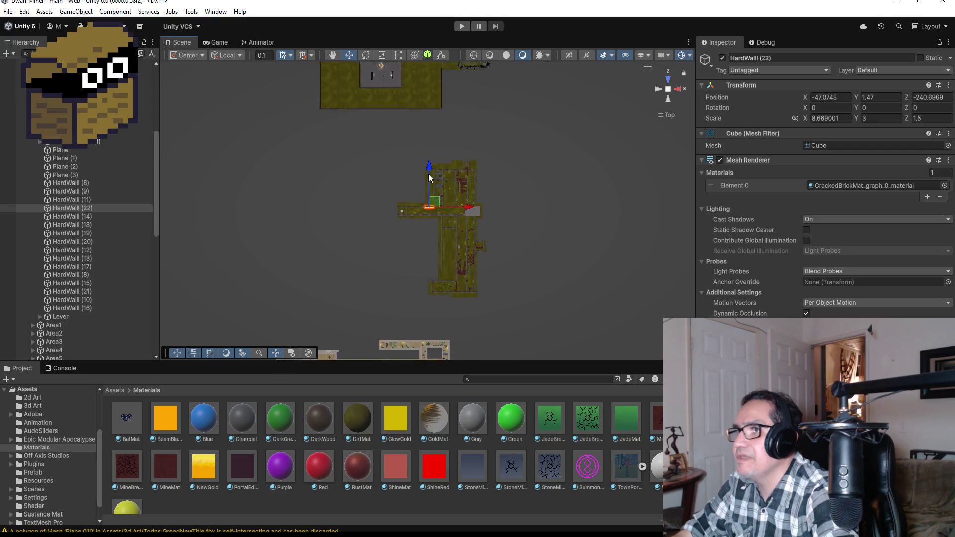
{"action": "scroll", "coordinate": [428, 174], "scroll_direction": "down", "scroll_amount": 5}
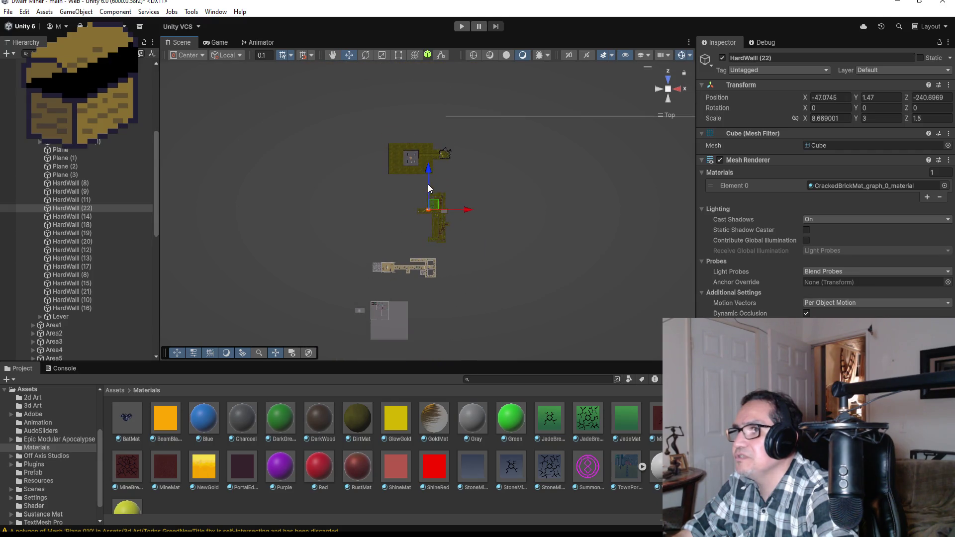
{"action": "mouse_move", "coordinate": [428, 184]}
{"action": "left_mouse_down"}
{"action": "mouse_move", "coordinate": [436, 257]}
{"action": "mouse_move", "coordinate": [471, 302]}
{"action": "mouse_move", "coordinate": [436, 317]}
{"action": "mouse_move", "coordinate": [391, 310]}
{"action": "left_mouse_up"}
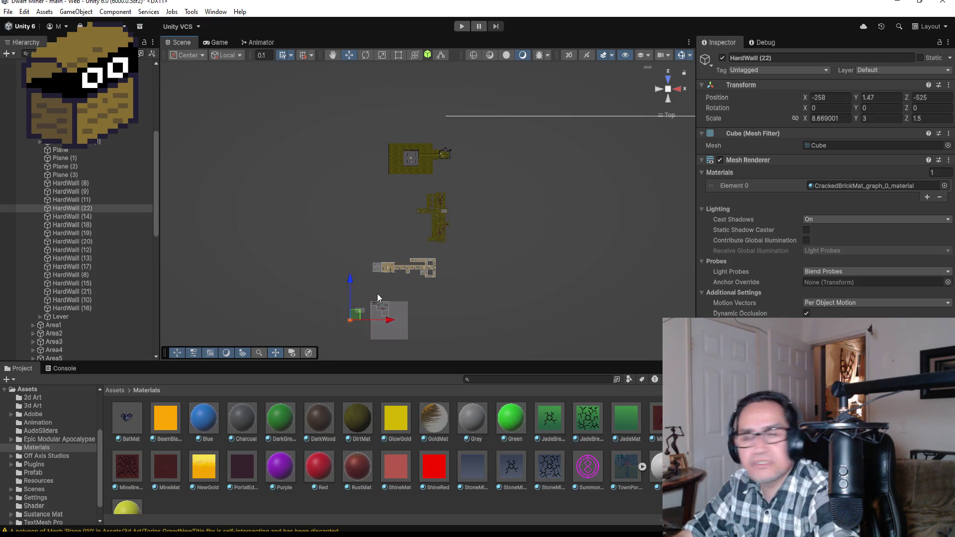
{"action": "left_click_drag", "start_coordinate": [350, 282], "coordinate": [351, 269]}
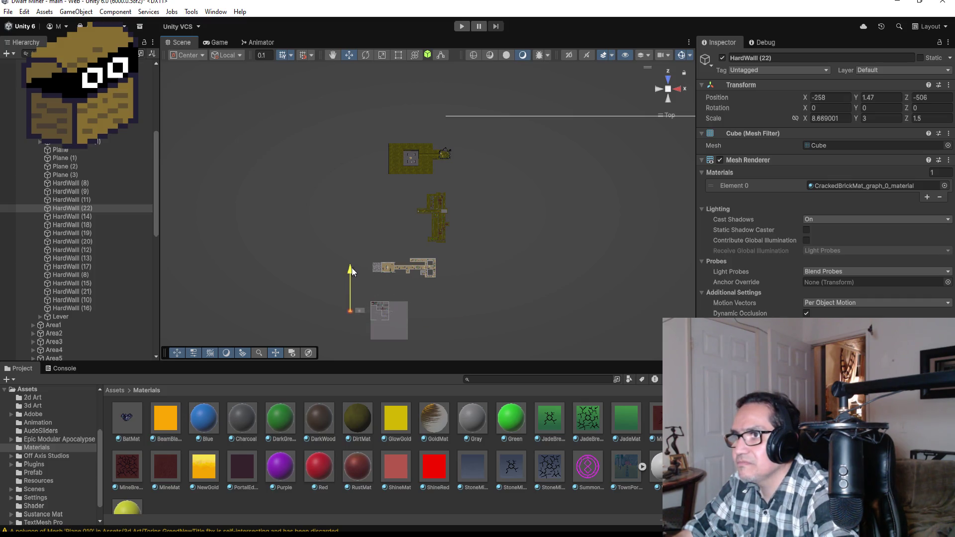
{"action": "left_click_drag", "start_coordinate": [389, 303], "coordinate": [399, 304]}
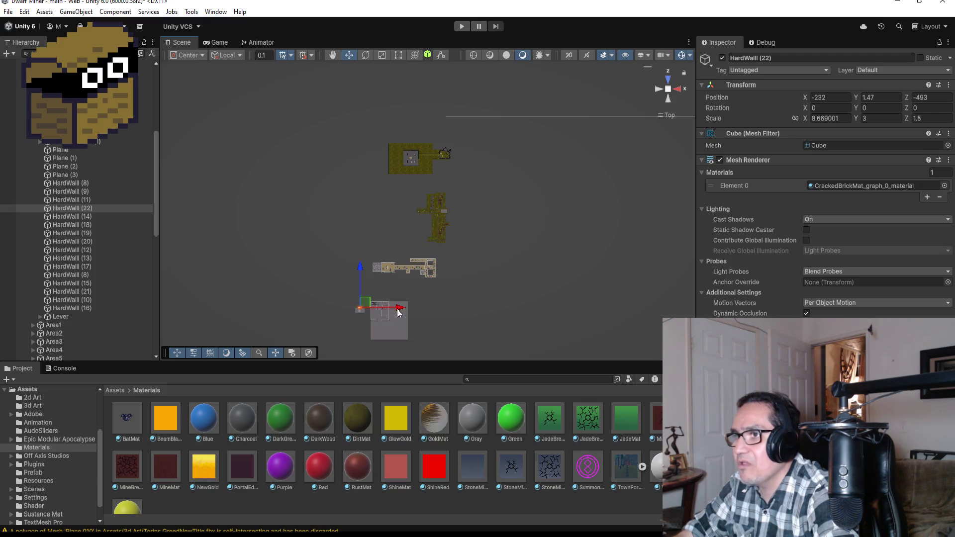
{"action": "key", "text": "f"}
{"action": "scroll", "coordinate": [485, 228], "scroll_direction": "down", "scroll_amount": 4}
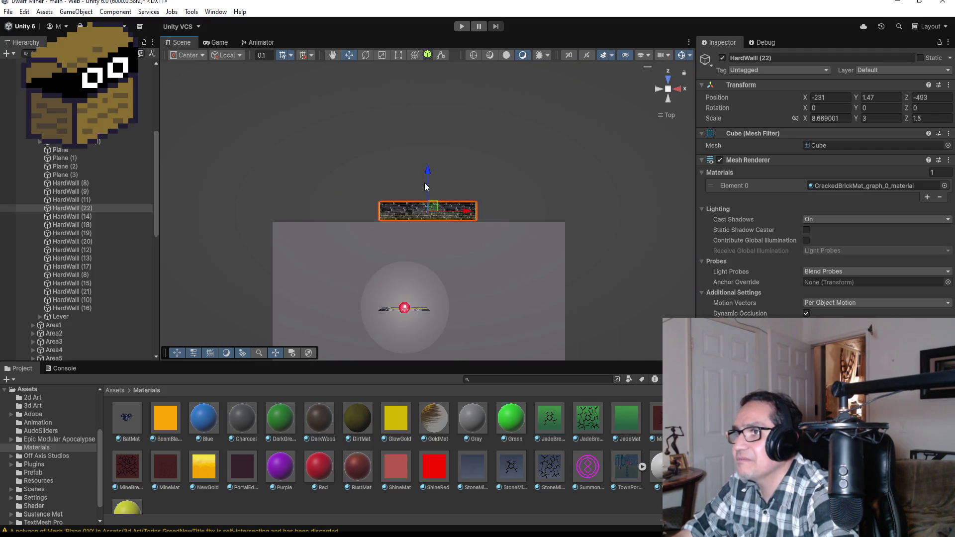
{"action": "left_click_drag", "start_coordinate": [427, 172], "coordinate": [430, 243]}
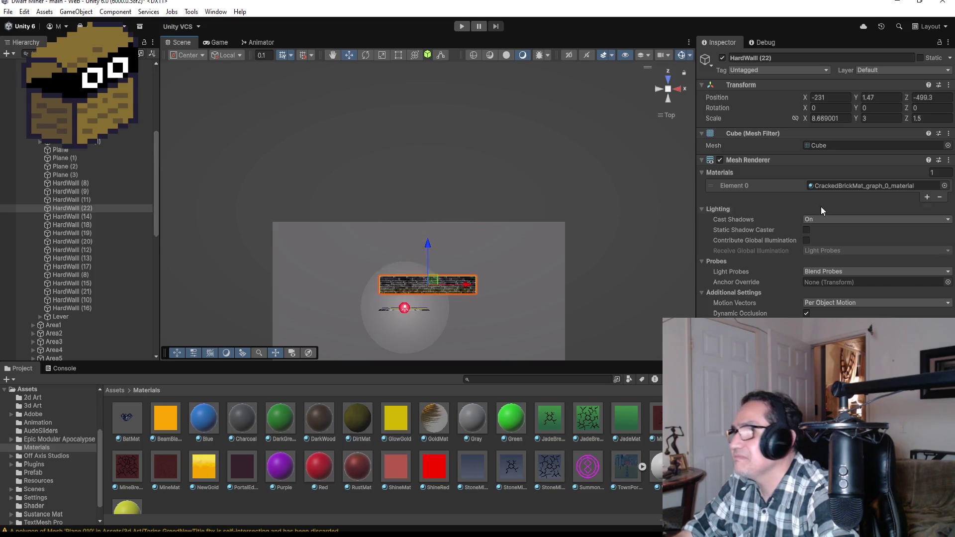
Set HardWall (22)'s Rotation Y to 90 and nudge it to X -229.11, Z -500.82.
{"action": "left_click", "coordinate": [845, 118]}
{"action": "left_click", "coordinate": [878, 108]}
{"action": "type", "text": "90"}
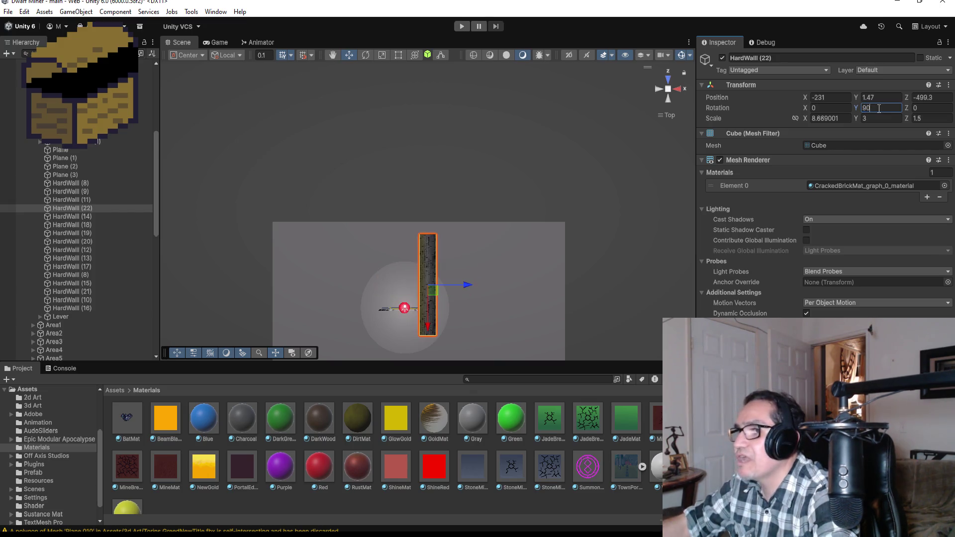
{"action": "left_click_drag", "start_coordinate": [458, 290], "coordinate": [472, 292]}
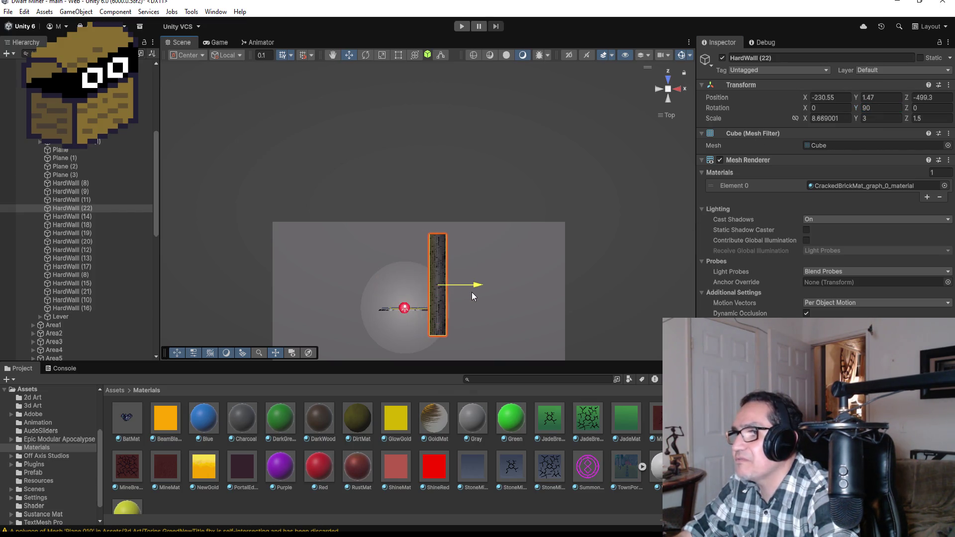
{"action": "left_click_drag", "start_coordinate": [439, 324], "coordinate": [440, 343]}
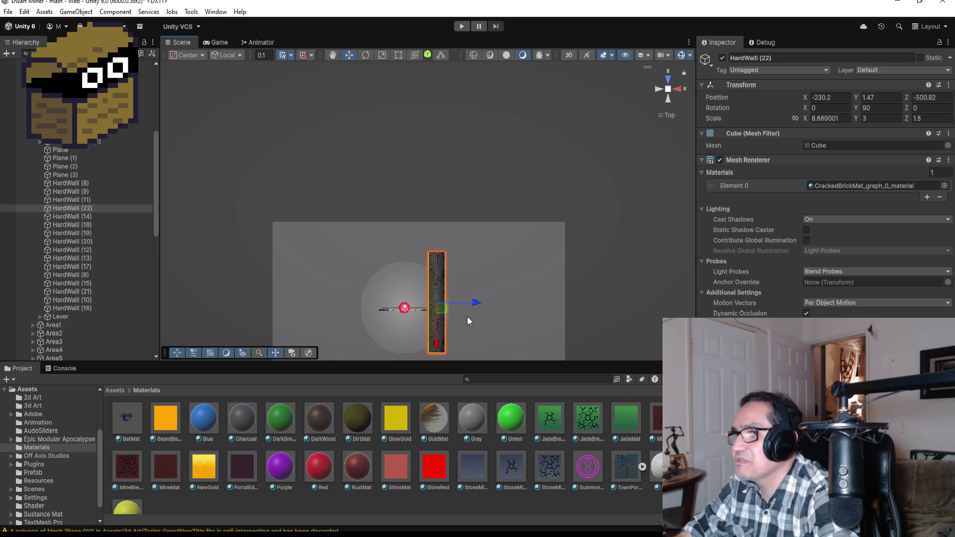
{"action": "left_click_drag", "start_coordinate": [477, 304], "coordinate": [486, 310]}
Orbit around the wall to check it beside the Torin's Greed logo, nudging it slightly.
{"action": "key", "text": "f"}
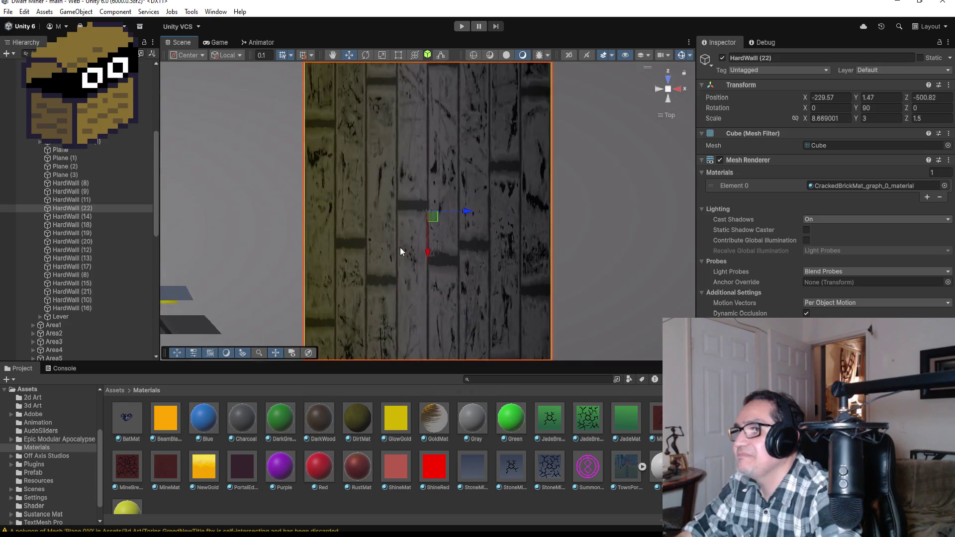
{"action": "scroll", "coordinate": [473, 258], "scroll_direction": "down", "scroll_amount": 3}
{"action": "mouse_move", "coordinate": [446, 273]}
{"action": "left_mouse_down"}
{"action": "mouse_move", "coordinate": [630, 156]}
{"action": "mouse_move", "coordinate": [650, 118]}
{"action": "mouse_move", "coordinate": [606, 141]}
{"action": "left_mouse_up"}
{"action": "left_click_drag", "start_coordinate": [578, 204], "coordinate": [572, 206]}
{"action": "mouse_move", "coordinate": [391, 213]}
{"action": "left_mouse_down"}
{"action": "mouse_move", "coordinate": [378, 213]}
{"action": "mouse_move", "coordinate": [394, 220]}
{"action": "left_mouse_up"}
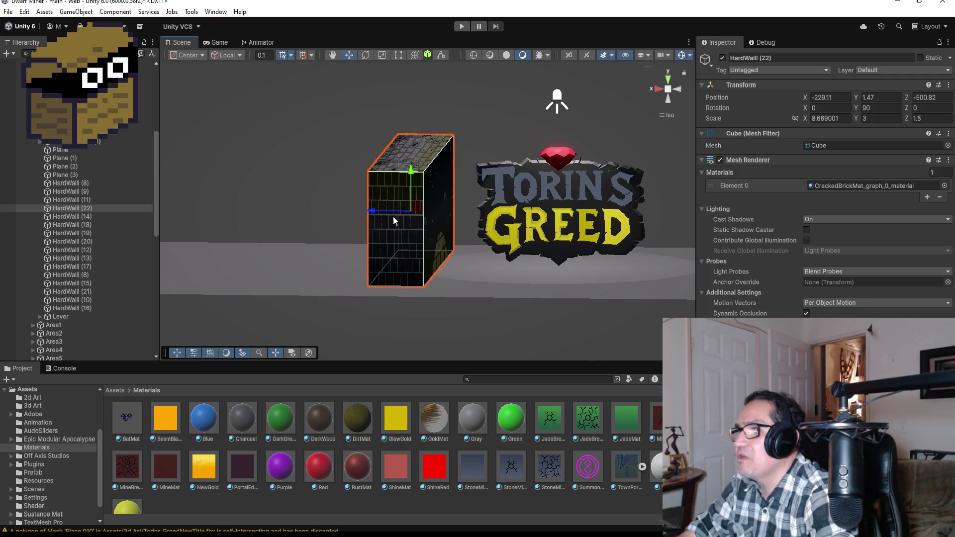
Inspect HardWall (22) against the framed Torin's Greed logo and reselect the wall.
{"action": "left_click", "coordinate": [505, 301]}
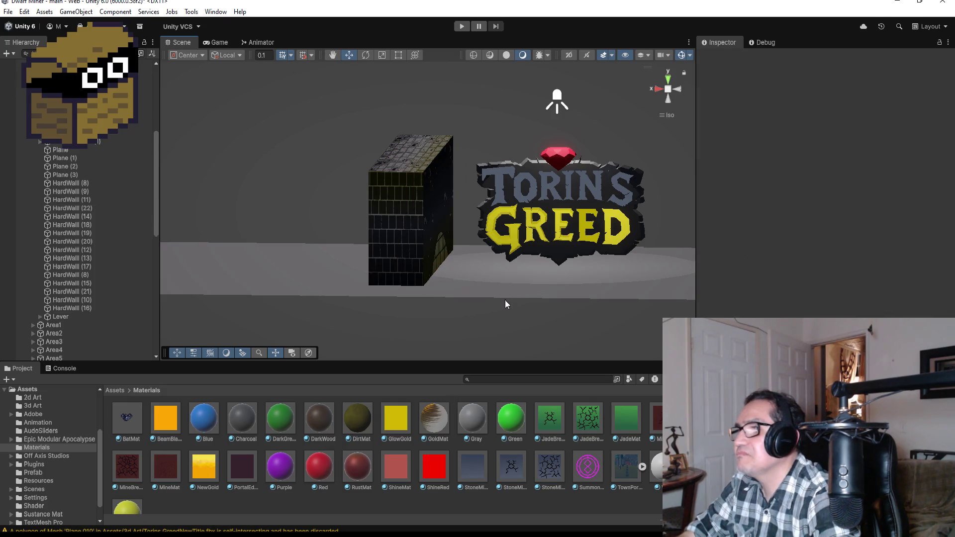
{"action": "left_click", "coordinate": [424, 227]}
{"action": "mouse_move", "coordinate": [534, 257]}
{"action": "left_mouse_down"}
{"action": "mouse_move", "coordinate": [520, 260]}
{"action": "mouse_move", "coordinate": [533, 272]}
{"action": "mouse_move", "coordinate": [577, 258]}
{"action": "left_mouse_up"}
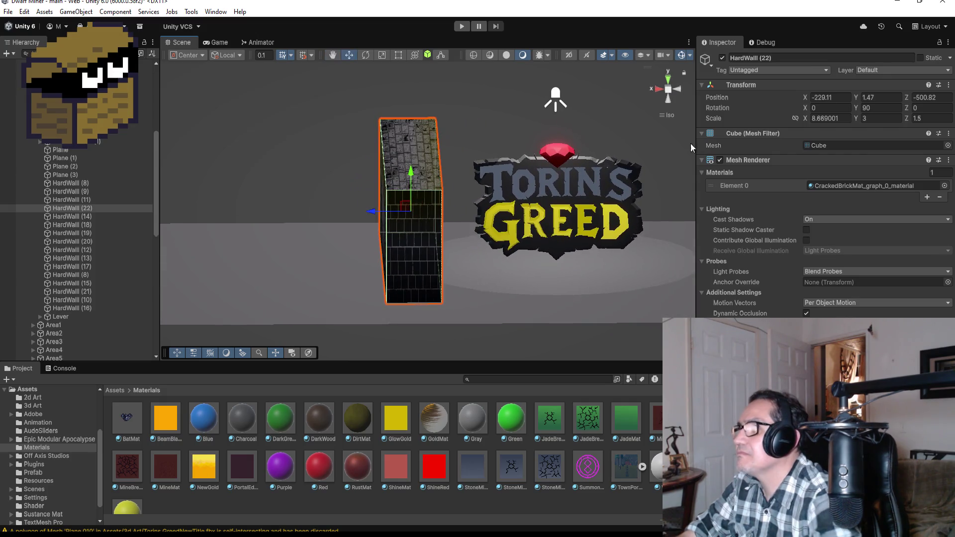
{"action": "left_click", "coordinate": [614, 189]}
{"action": "key", "text": "f"}
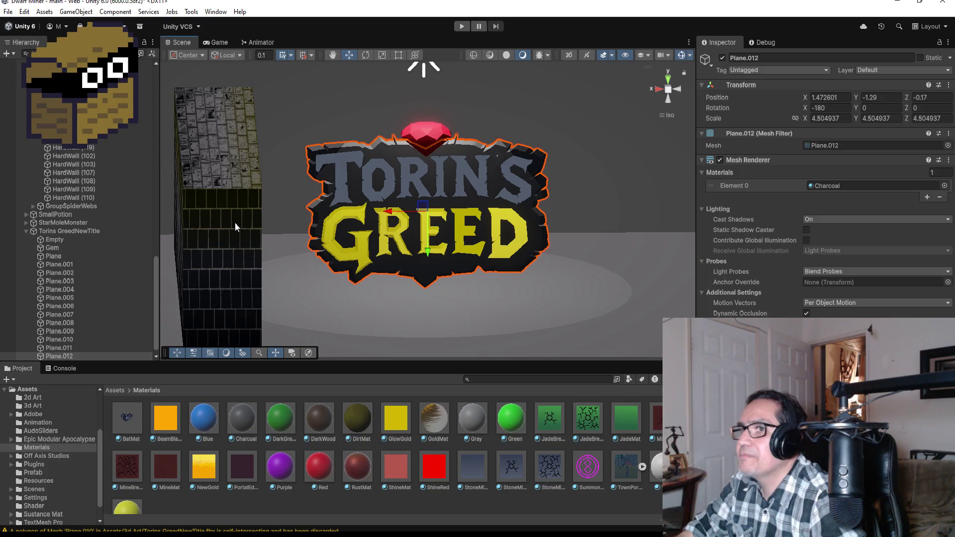
{"action": "left_click", "coordinate": [235, 222]}
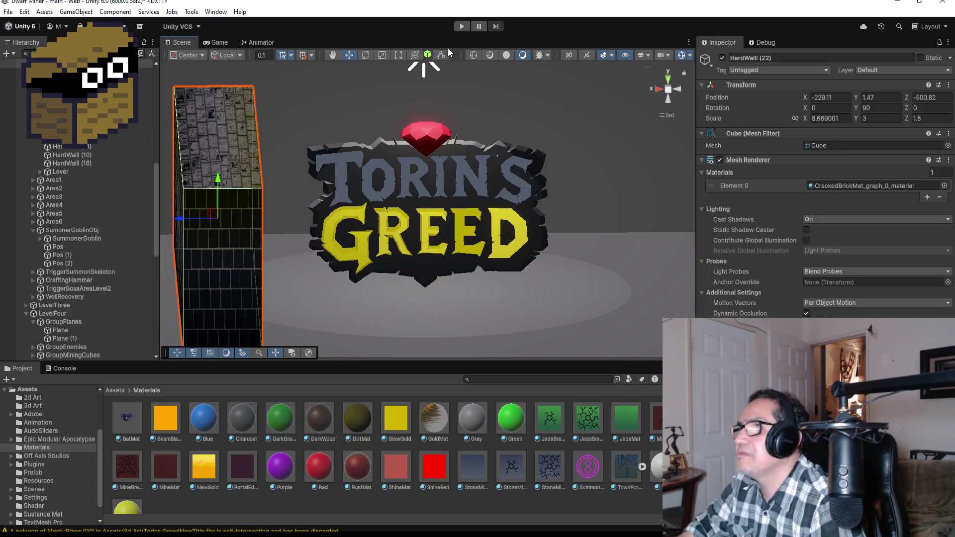
Rotate HardWall (22) to angle toward the logo, ending at Y rotation 99.69.
{"action": "left_click", "coordinate": [364, 58]}
{"action": "left_click_drag", "start_coordinate": [243, 228], "coordinate": [231, 228]}
{"action": "left_click", "coordinate": [372, 275]}
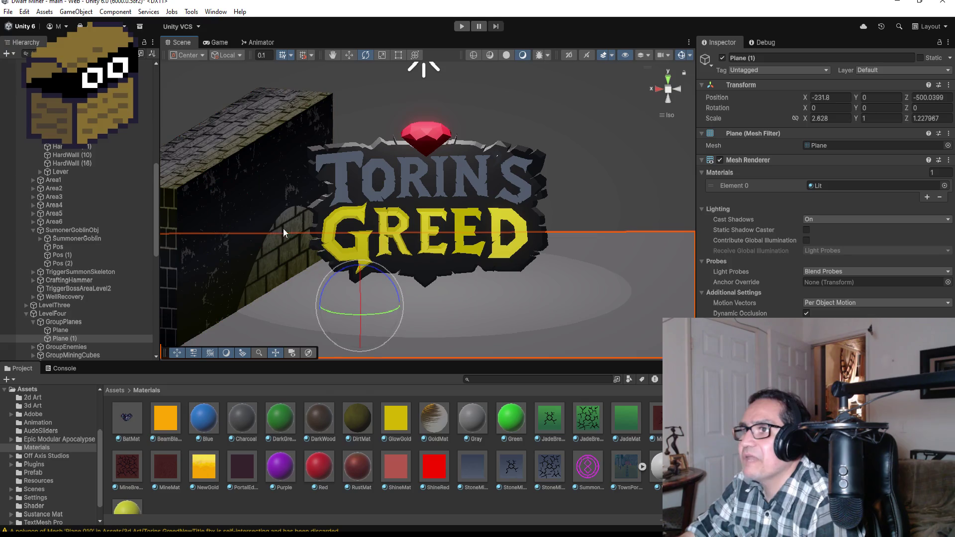
{"action": "left_click", "coordinate": [276, 212]}
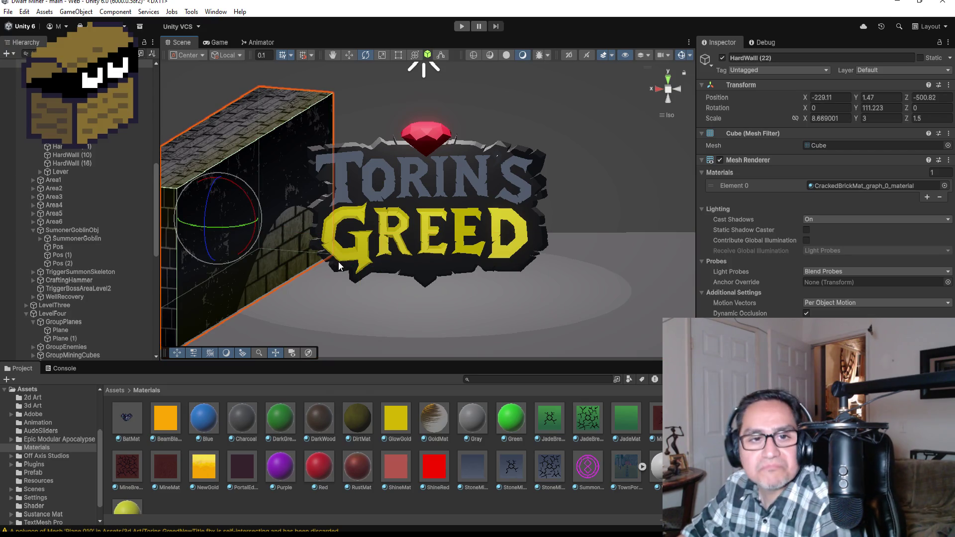
{"action": "scroll", "coordinate": [343, 260], "scroll_direction": "down", "scroll_amount": 4}
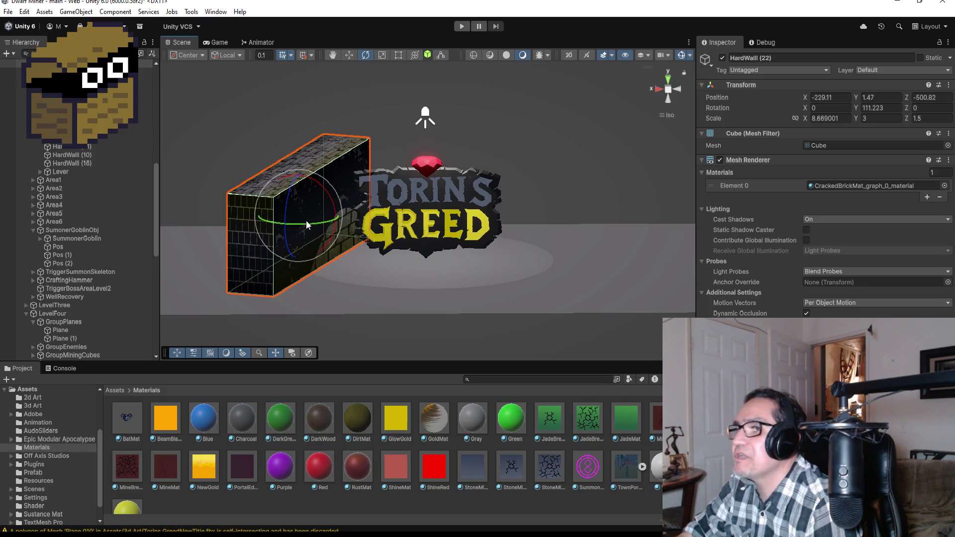
{"action": "left_click_drag", "start_coordinate": [303, 221], "coordinate": [321, 222]}
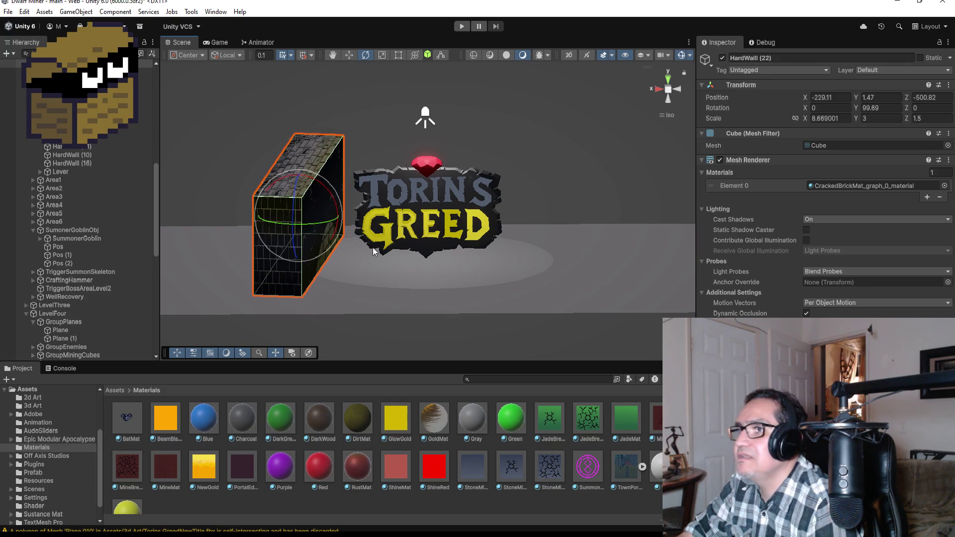
Slide the wall to X -229.53, Z -500.75 so it touches the logo's left side.
{"action": "left_click", "coordinate": [350, 55]}
{"action": "left_click", "coordinate": [258, 211]}
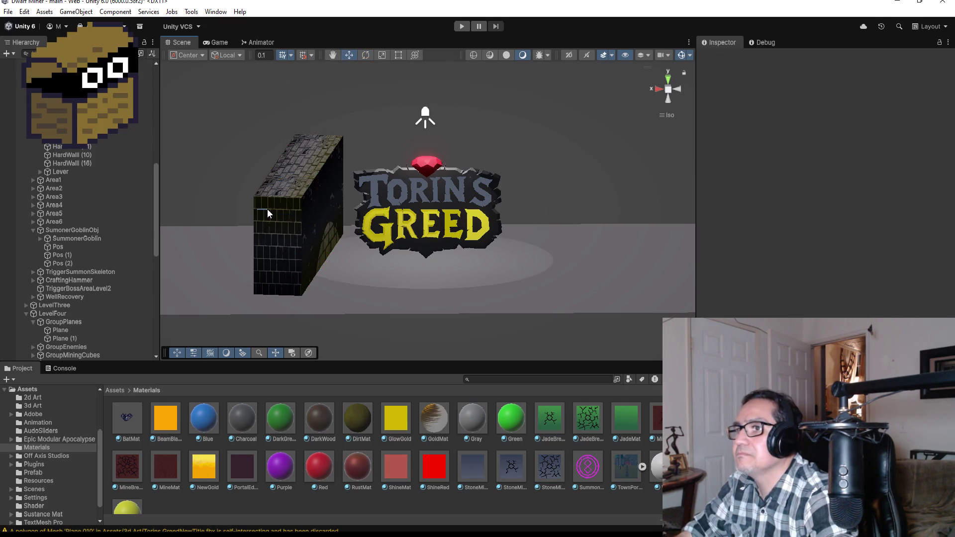
{"action": "left_click", "coordinate": [294, 237]}
{"action": "left_click_drag", "start_coordinate": [262, 212], "coordinate": [270, 217]}
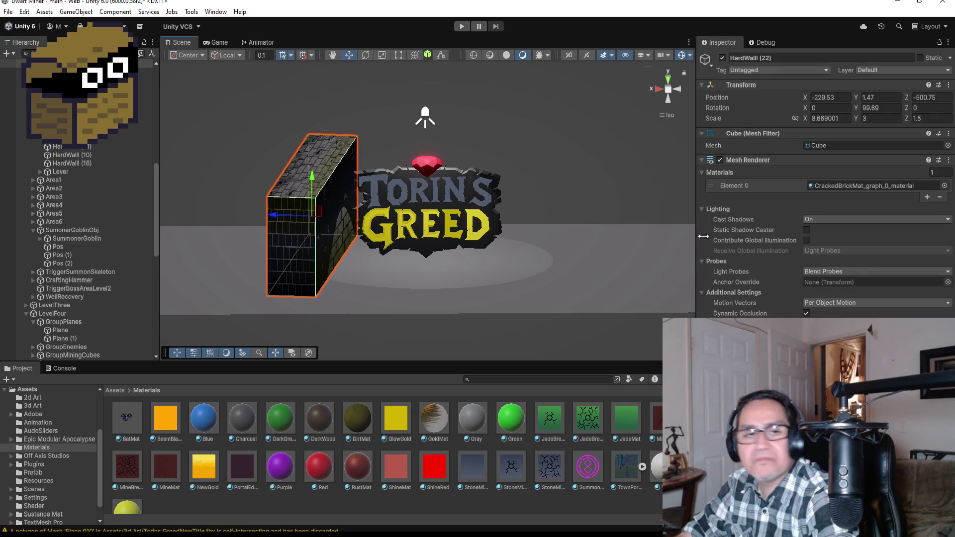
{"action": "left_click", "coordinate": [668, 83]}
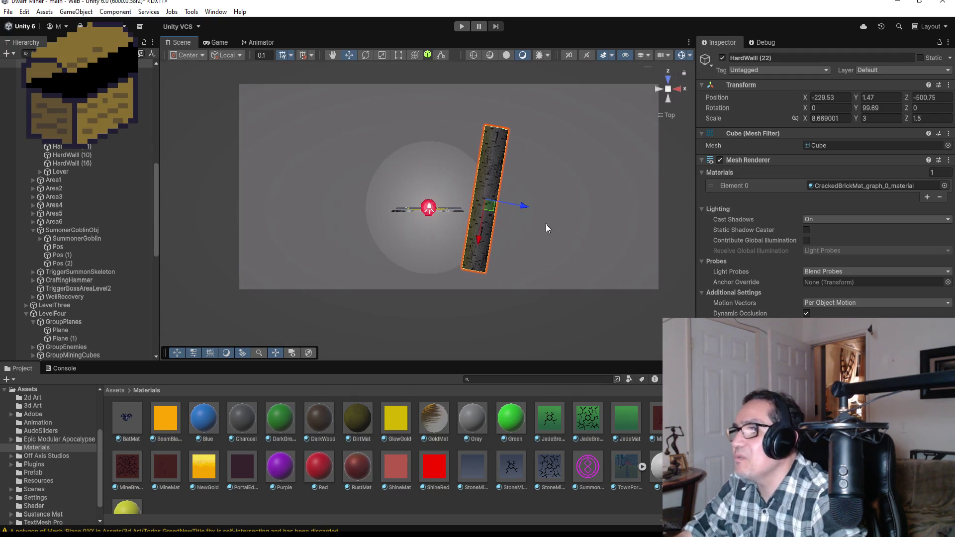
Duplicate the wall, set its Rotation Y to -100, and place it left of the logo.
{"action": "key", "text": "ctrl+d"}
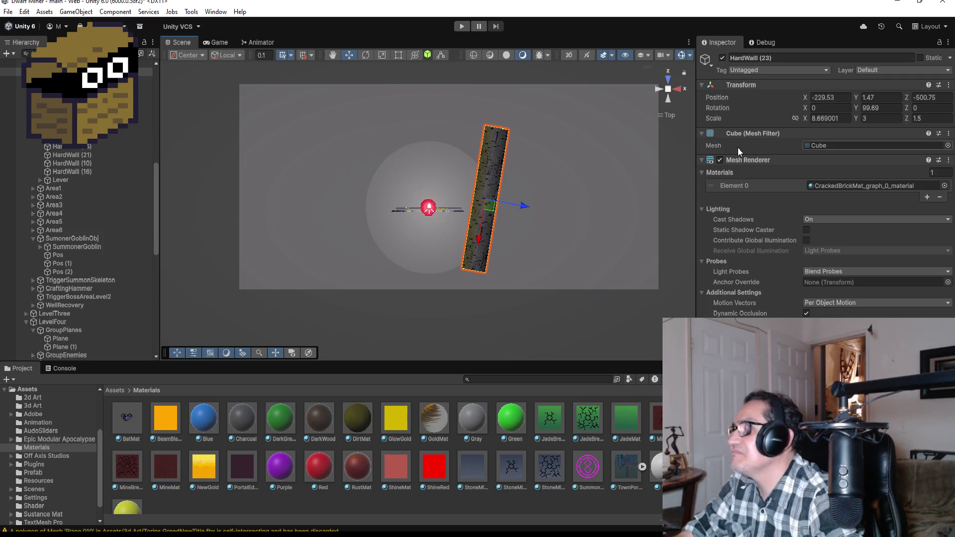
{"action": "left_click", "coordinate": [900, 107]}
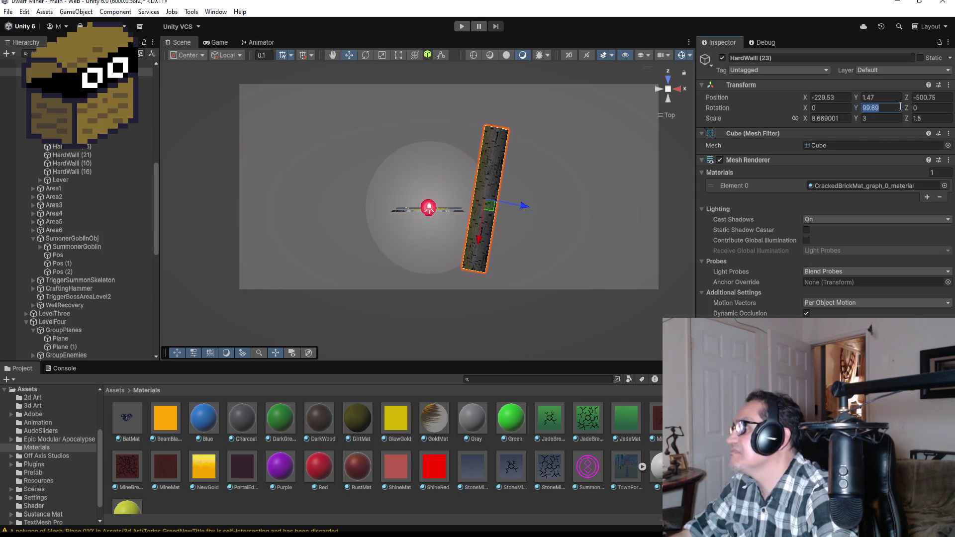
{"action": "type", "text": "0"}
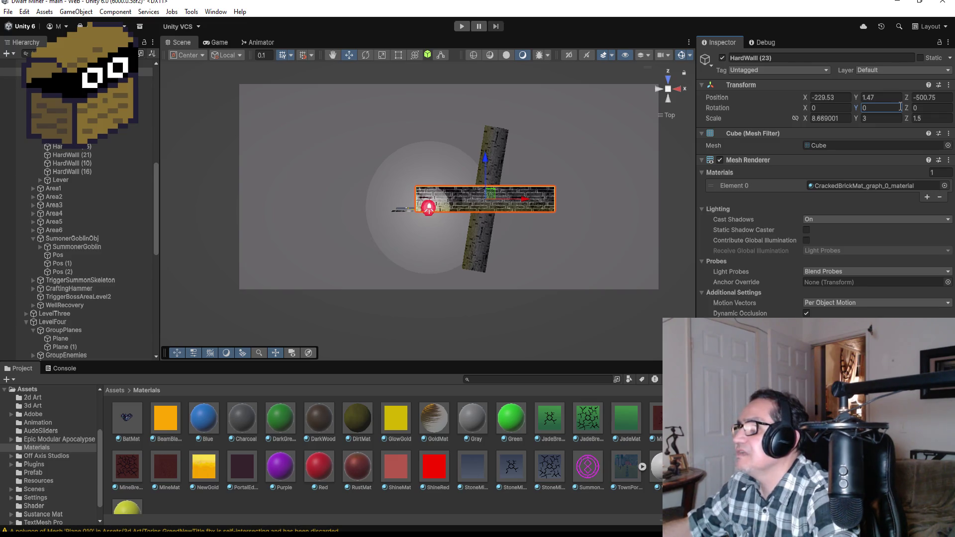
{"action": "left_click_drag", "start_coordinate": [526, 200], "coordinate": [402, 195]}
{"action": "left_click", "coordinate": [901, 108]}
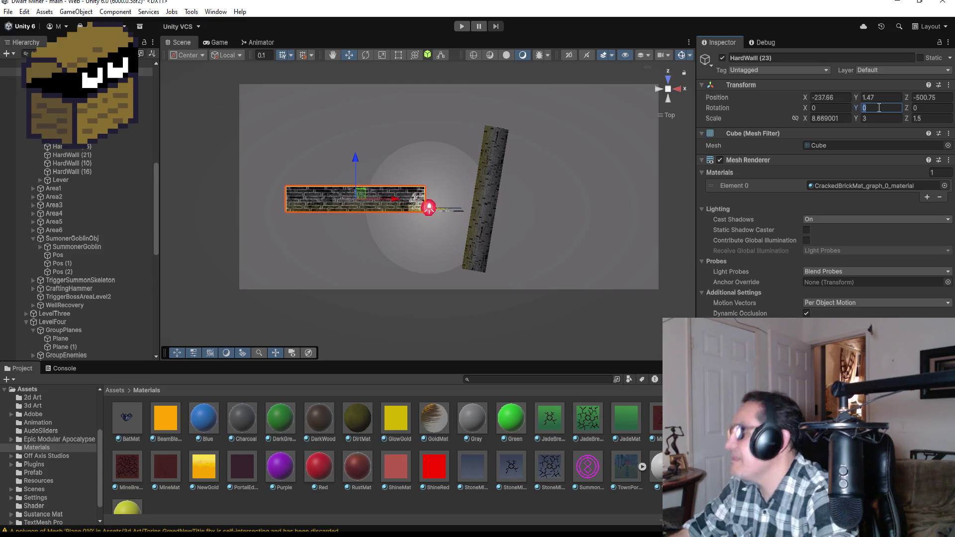
{"action": "type", "text": "-100"}
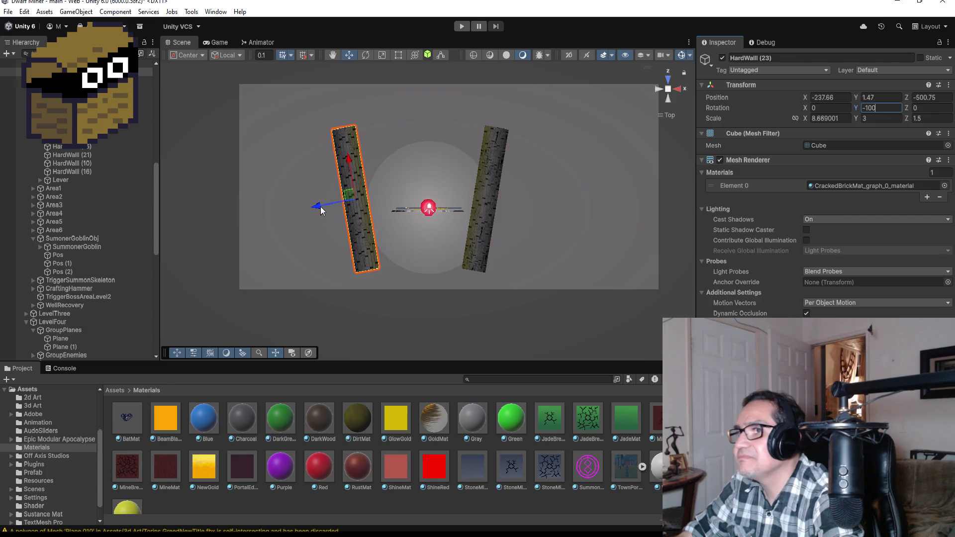
{"action": "left_click_drag", "start_coordinate": [320, 207], "coordinate": [336, 205]}
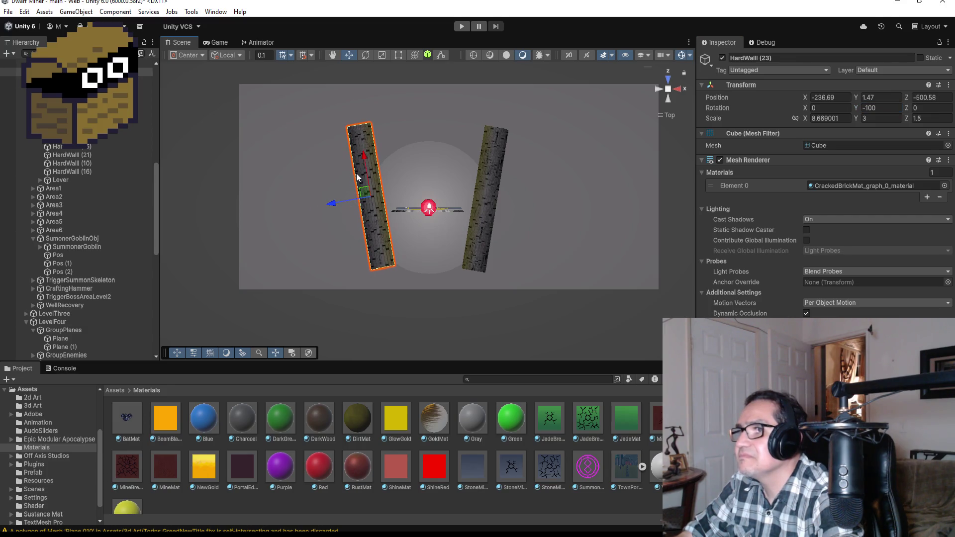
{"action": "left_click_drag", "start_coordinate": [363, 160], "coordinate": [367, 168]}
Lengthen the left wall with a copy, HardWall (24), at X -238.08, Z -492.82.
{"action": "left_click", "coordinate": [400, 56]}
{"action": "left_click_drag", "start_coordinate": [365, 130], "coordinate": [361, 94]}
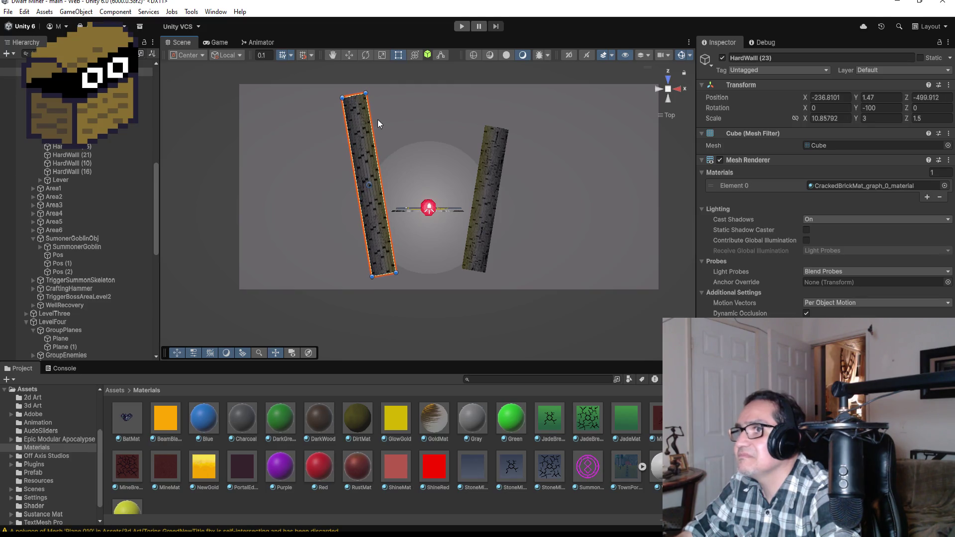
{"action": "key", "text": "ctrl+z"}
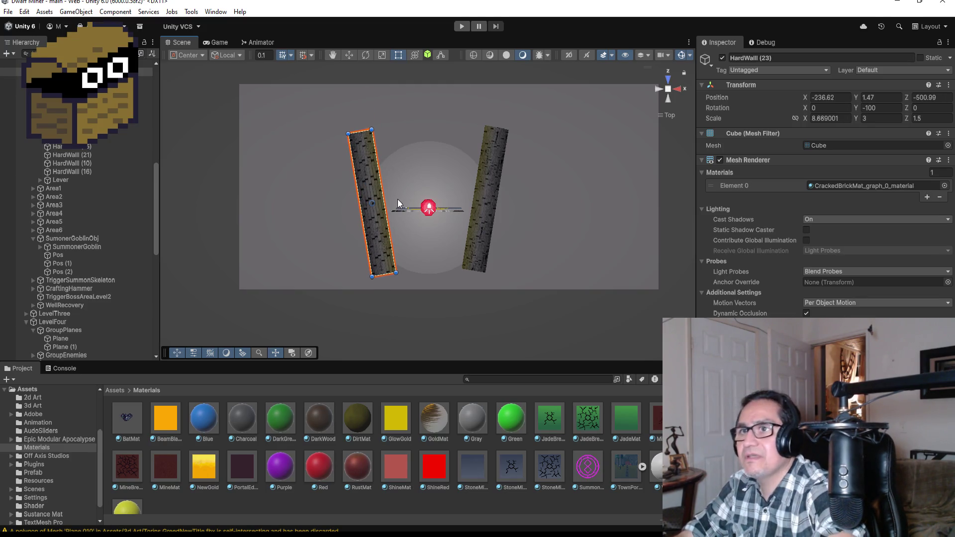
{"action": "key", "text": "ctrl+d"}
{"action": "scroll", "coordinate": [383, 174], "scroll_direction": "down", "scroll_amount": 2}
{"action": "key", "text": "w"}
{"action": "left_click_drag", "start_coordinate": [386, 168], "coordinate": [372, 80]}
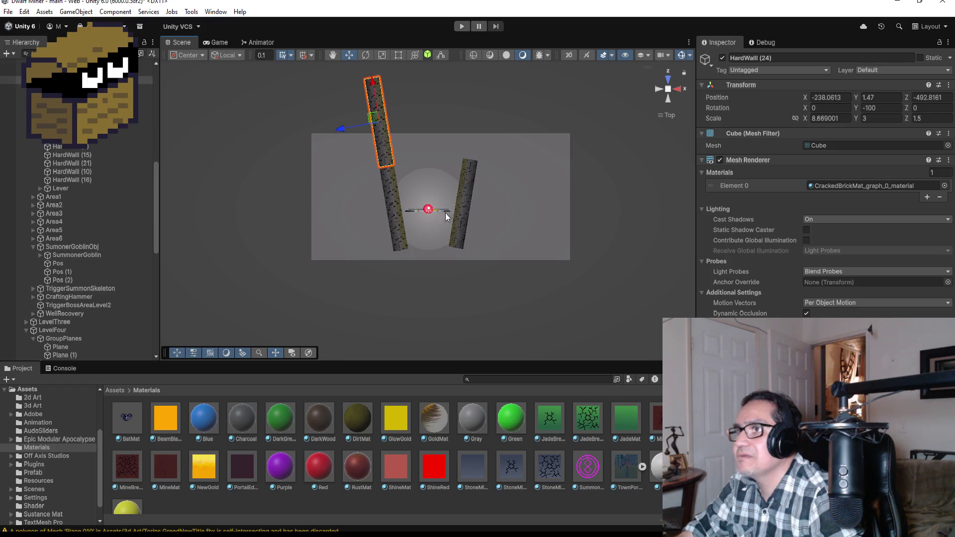
Lengthen the right wall with a copy, HardWall (25), at X -228.25, Z -493.26.
{"action": "left_click", "coordinate": [469, 228]}
{"action": "key", "text": "ctrl+d"}
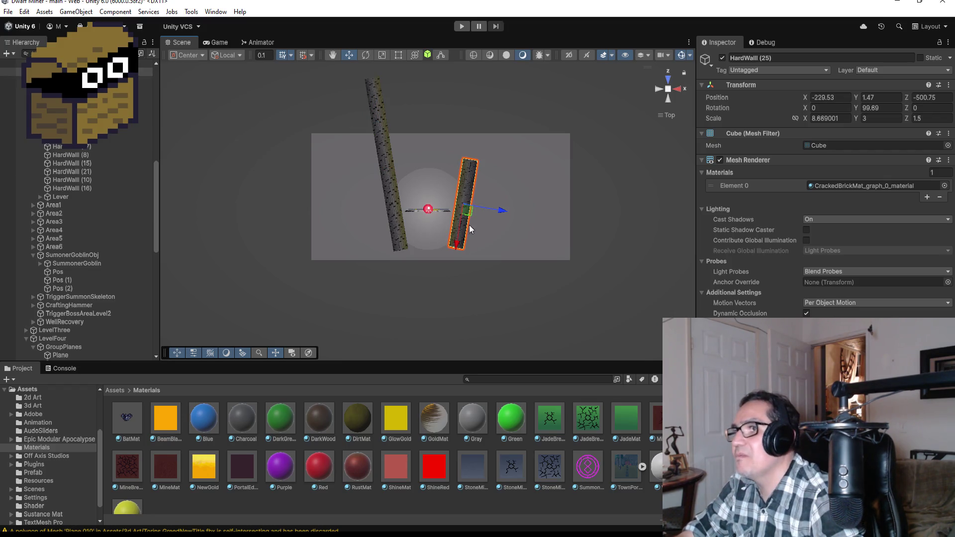
{"action": "left_click_drag", "start_coordinate": [455, 246], "coordinate": [475, 171]}
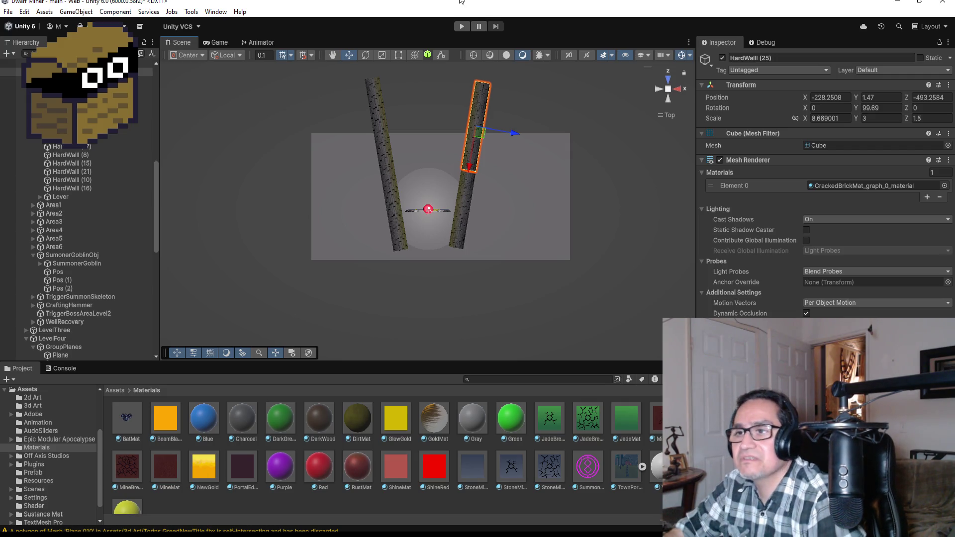
{"action": "scroll", "coordinate": [115, 187], "scroll_direction": "up", "scroll_amount": 5}
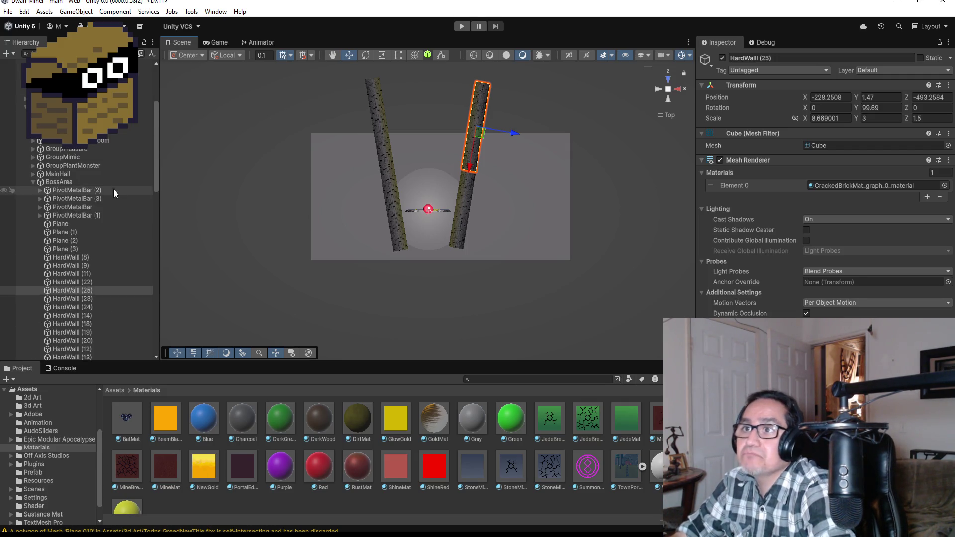
Collapse BossArea and Torins GreedNewTitle, expand LevelThree > GroupTorches, and select Torch (25).
{"action": "left_click", "coordinate": [33, 182]}
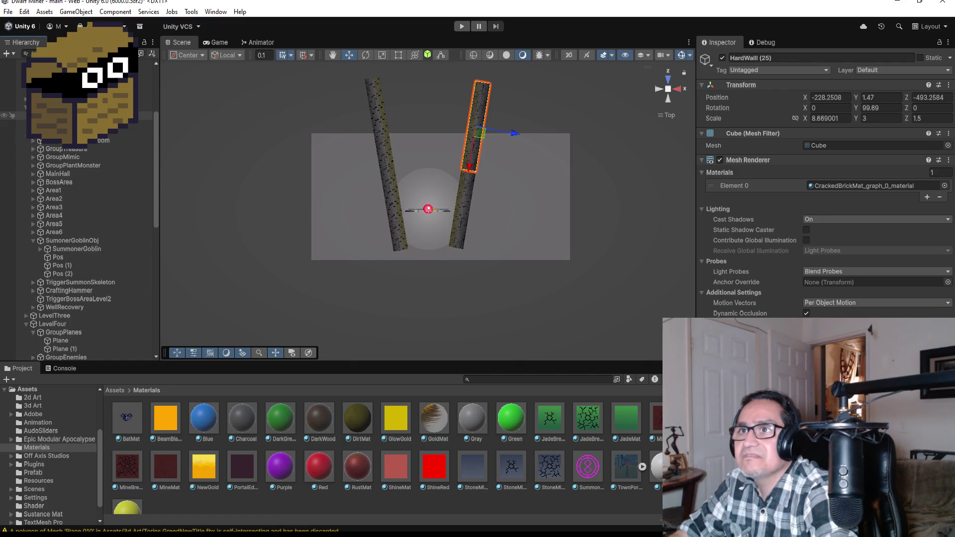
{"action": "scroll", "coordinate": [56, 173], "scroll_direction": "down", "scroll_amount": 8}
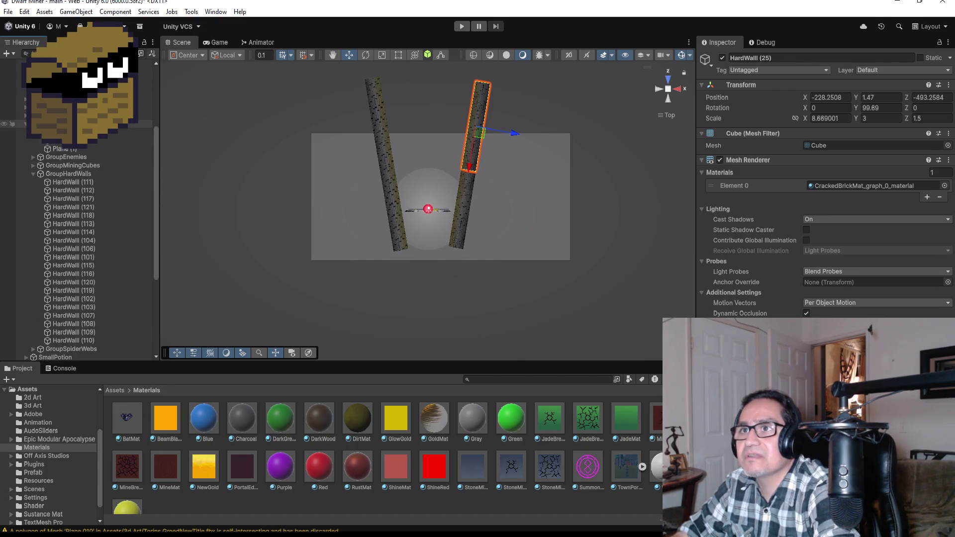
{"action": "scroll", "coordinate": [74, 248], "scroll_direction": "down", "scroll_amount": 10}
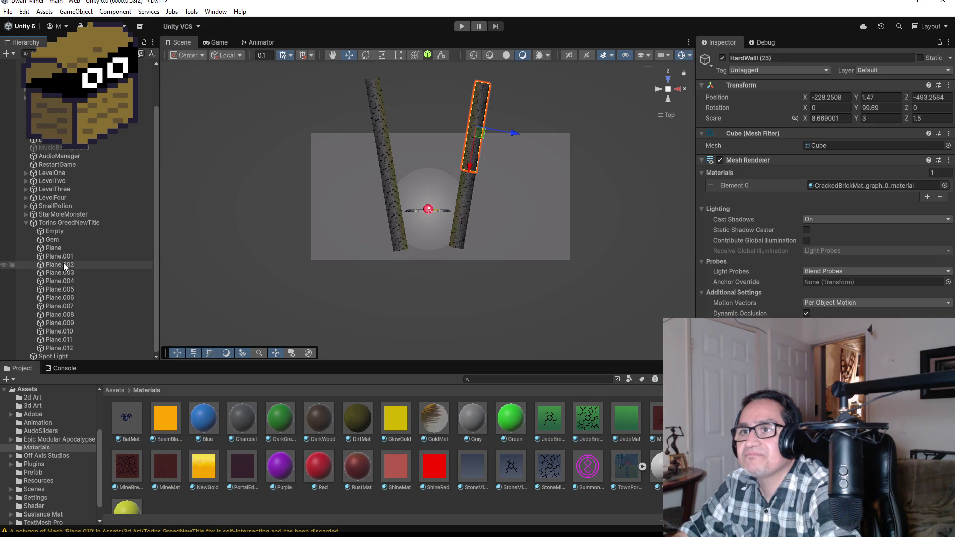
{"action": "left_click", "coordinate": [27, 223]}
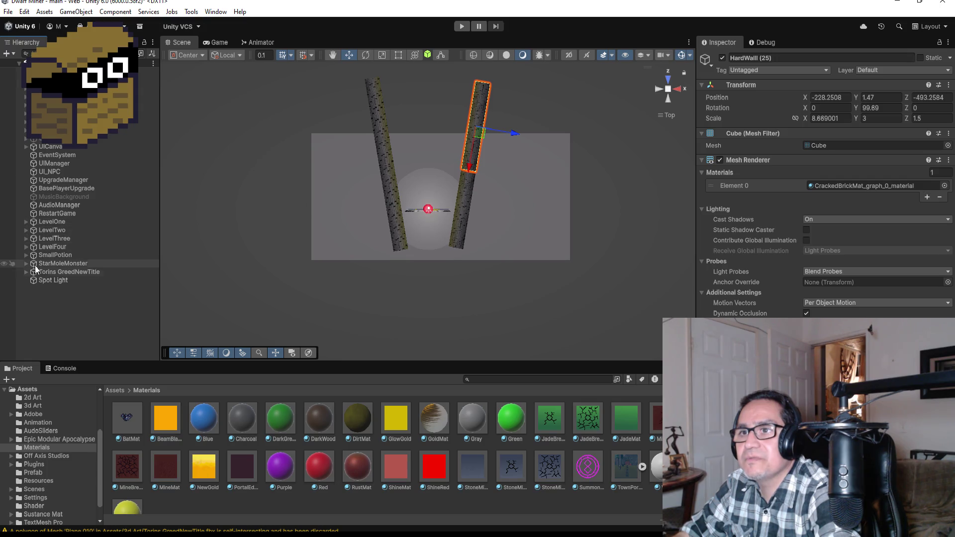
{"action": "left_click", "coordinate": [25, 239]}
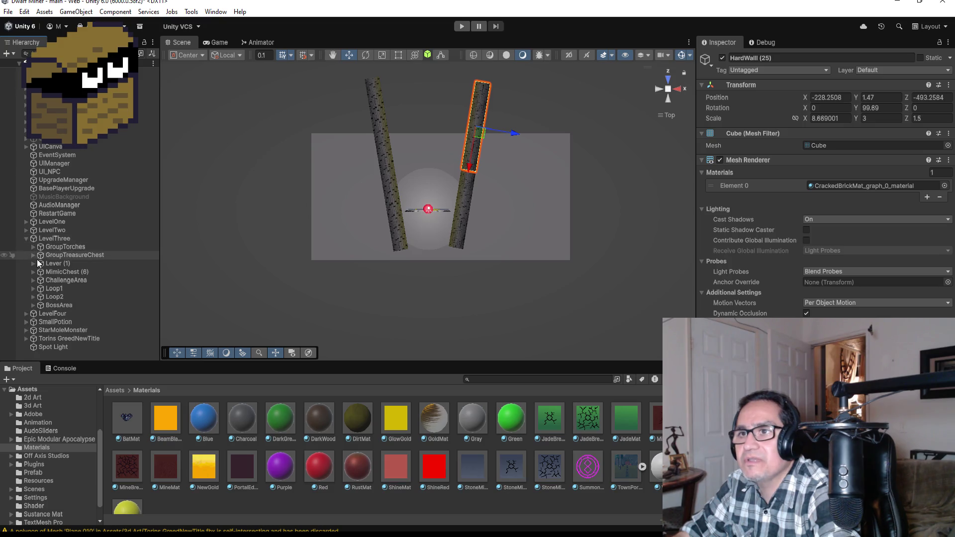
{"action": "left_click", "coordinate": [31, 247]}
{"action": "left_click", "coordinate": [64, 254]}
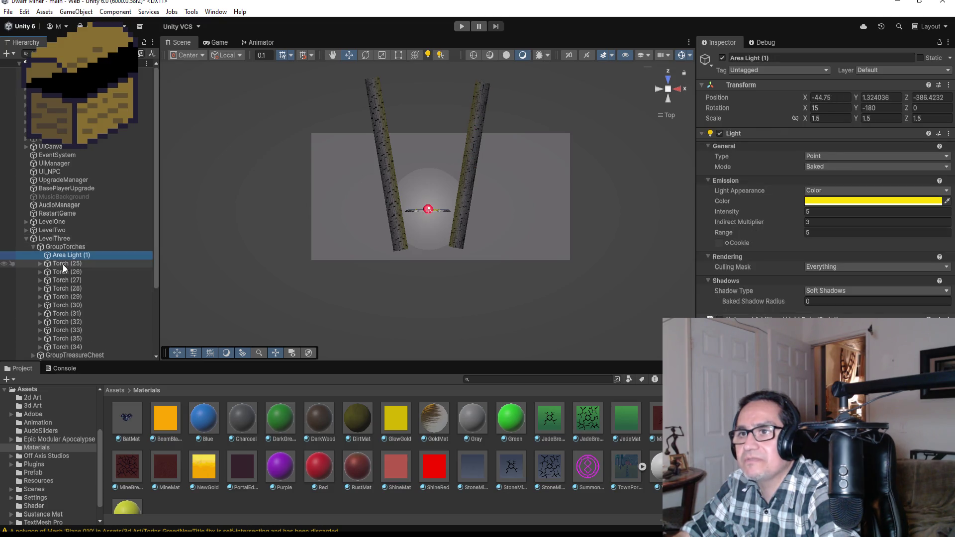
{"action": "left_click", "coordinate": [75, 264]}
{"action": "scroll", "coordinate": [436, 290], "scroll_direction": "down", "scroll_amount": 2}
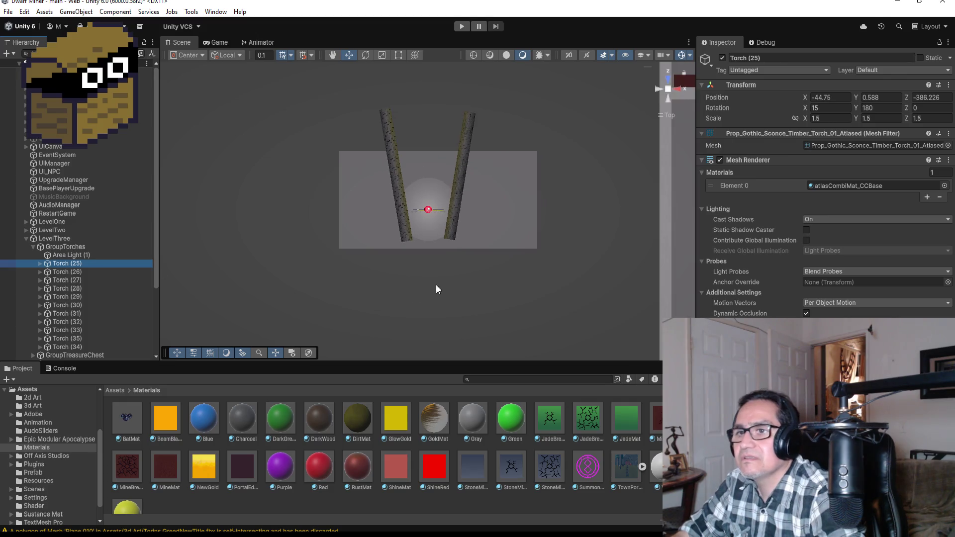
Duplicate Torch (25) into Torch (36), undoing a stray move of the copy.
{"action": "scroll", "coordinate": [470, 278], "scroll_direction": "down", "scroll_amount": 2}
{"action": "key", "text": "ctrl+d"}
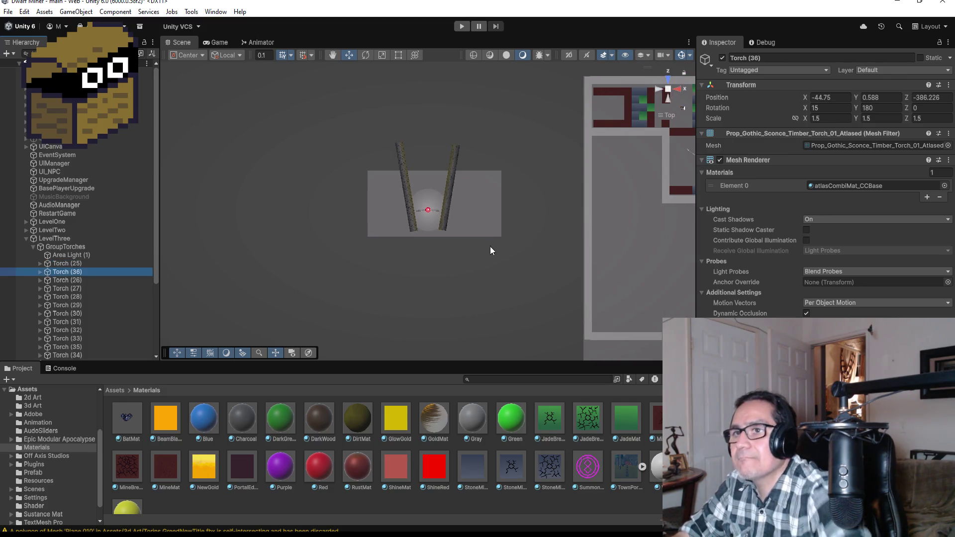
{"action": "scroll", "coordinate": [581, 173], "scroll_direction": "down", "scroll_amount": 4}
{"action": "scroll", "coordinate": [571, 182], "scroll_direction": "down", "scroll_amount": 5}
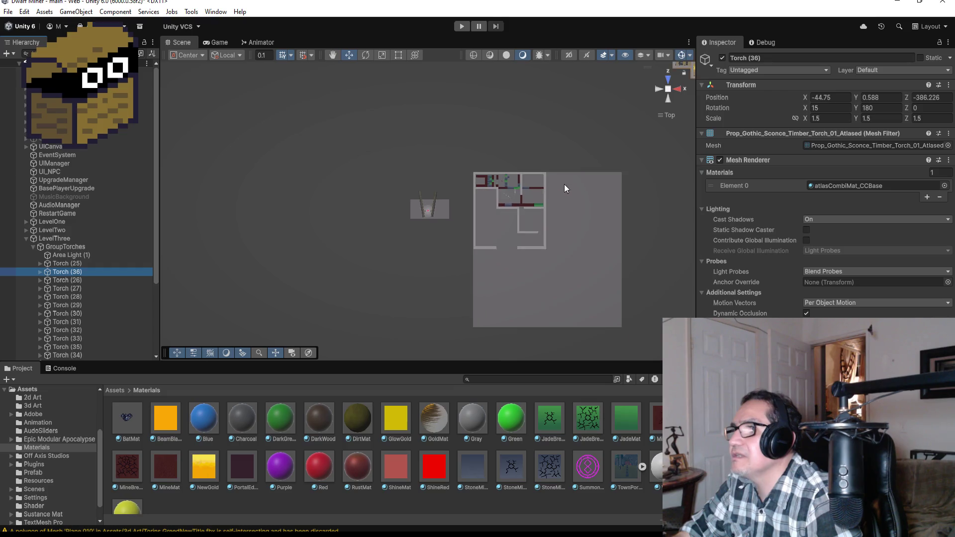
{"action": "left_click_drag", "start_coordinate": [580, 153], "coordinate": [580, 247]}
{"action": "left_click_drag", "start_coordinate": [542, 215], "coordinate": [398, 216]}
{"action": "key", "text": "ctrl+z"}
{"action": "key", "text": "ctrl+z"}
Zero Torch (36)'s X rotation and move it to X -229, Y 0.588, Z -499.2 by the walls.
{"action": "left_click", "coordinate": [830, 107]}
{"action": "type", "text": "0"}
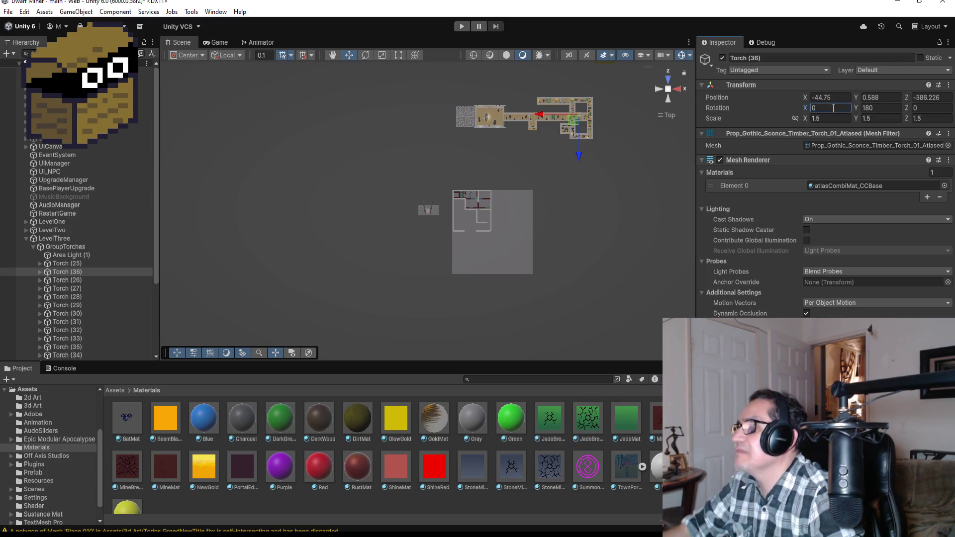
{"action": "mouse_move", "coordinate": [580, 154]}
{"action": "left_mouse_down"}
{"action": "mouse_move", "coordinate": [577, 266]}
{"action": "mouse_move", "coordinate": [550, 264]}
{"action": "left_mouse_up"}
{"action": "left_click_drag", "start_coordinate": [495, 224], "coordinate": [391, 223]}
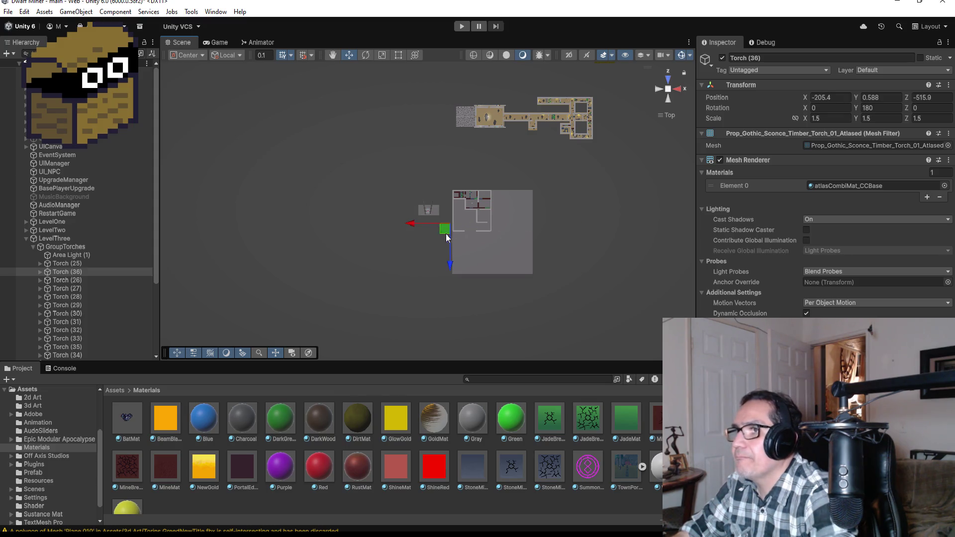
{"action": "mouse_move", "coordinate": [452, 266]}
{"action": "left_mouse_down"}
{"action": "mouse_move", "coordinate": [452, 240]}
{"action": "mouse_move", "coordinate": [451, 252]}
{"action": "left_mouse_up"}
{"action": "left_click_drag", "start_coordinate": [415, 209], "coordinate": [392, 211]}
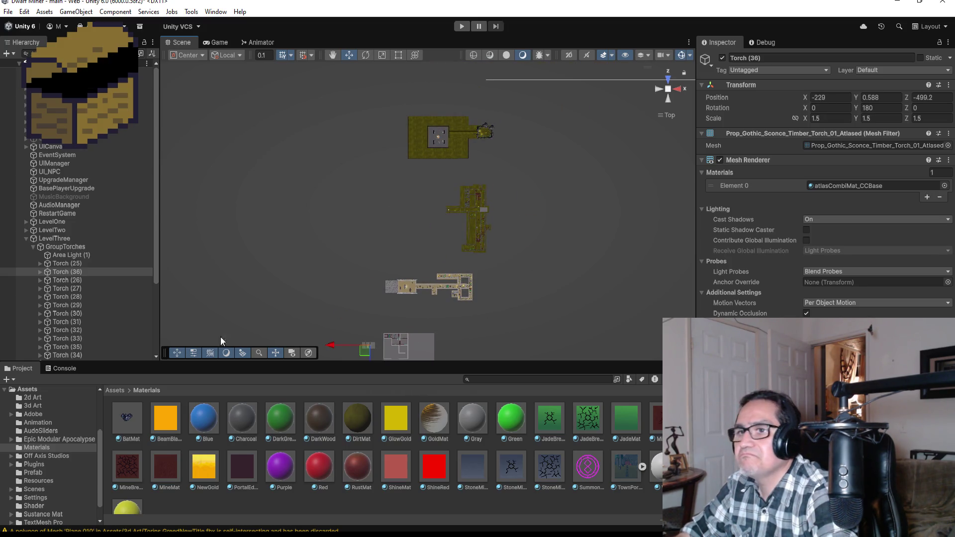
{"action": "double_click", "coordinate": [65, 271]}
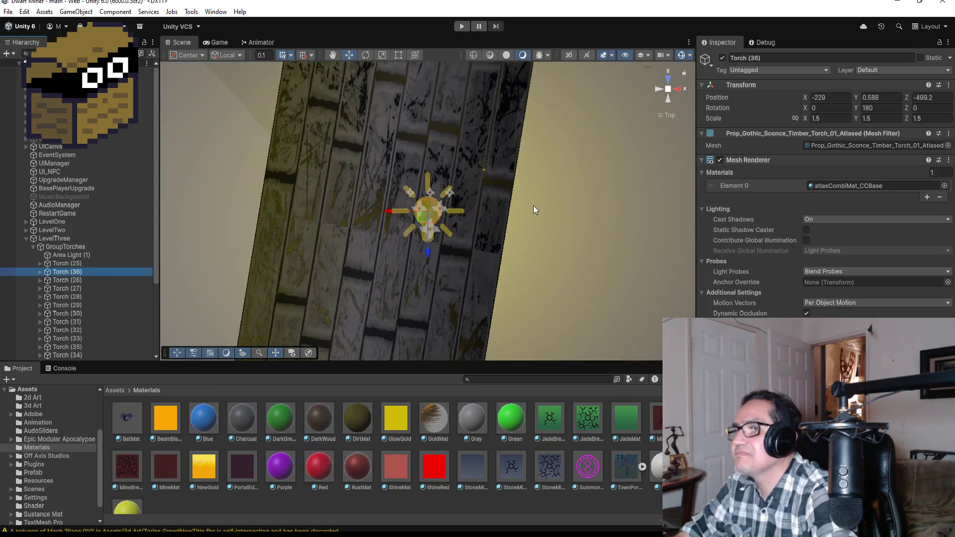
Nudge Torch (36) onto the left wall at X -230.64, Y 1.02, Z -500.87.
{"action": "scroll", "coordinate": [507, 183], "scroll_direction": "down", "scroll_amount": 5}
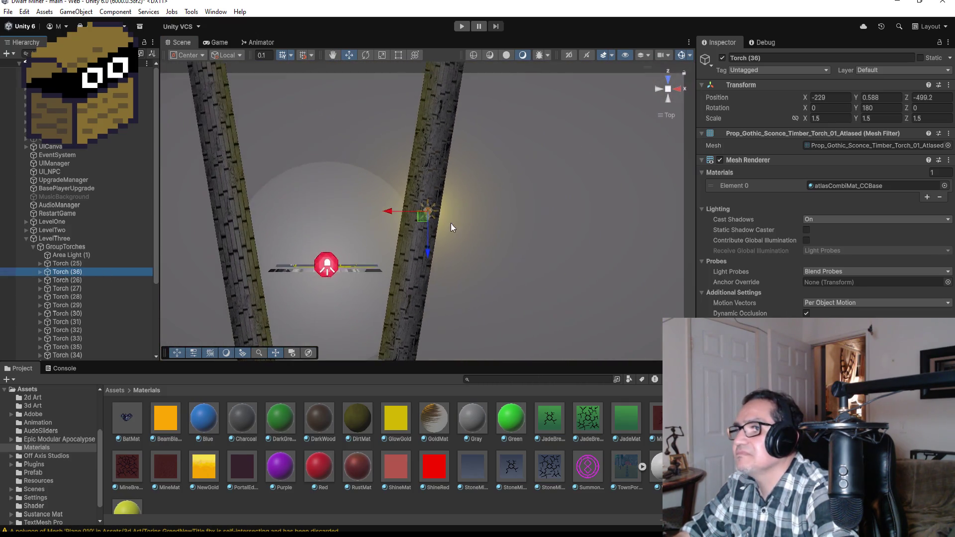
{"action": "left_click_drag", "start_coordinate": [393, 214], "coordinate": [366, 213]}
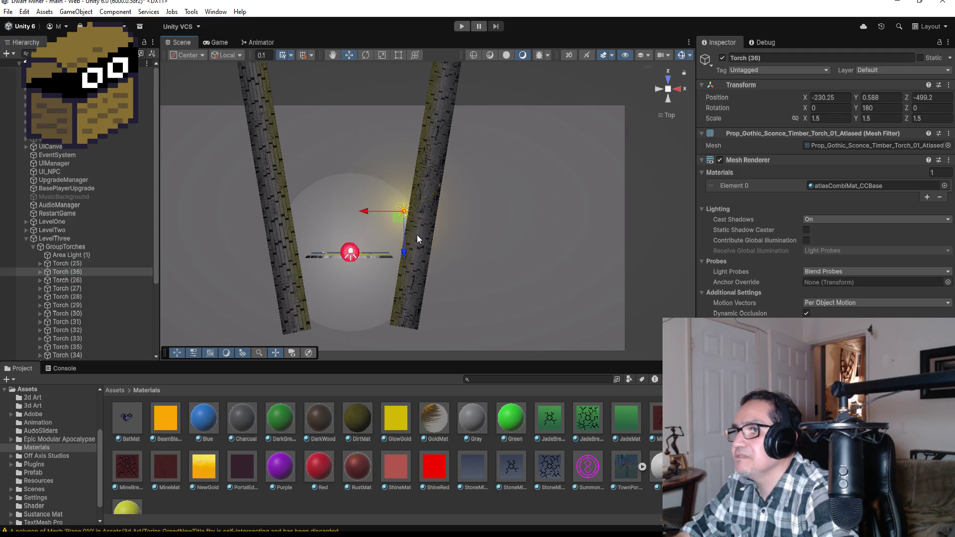
{"action": "left_click_drag", "start_coordinate": [403, 250], "coordinate": [401, 283]}
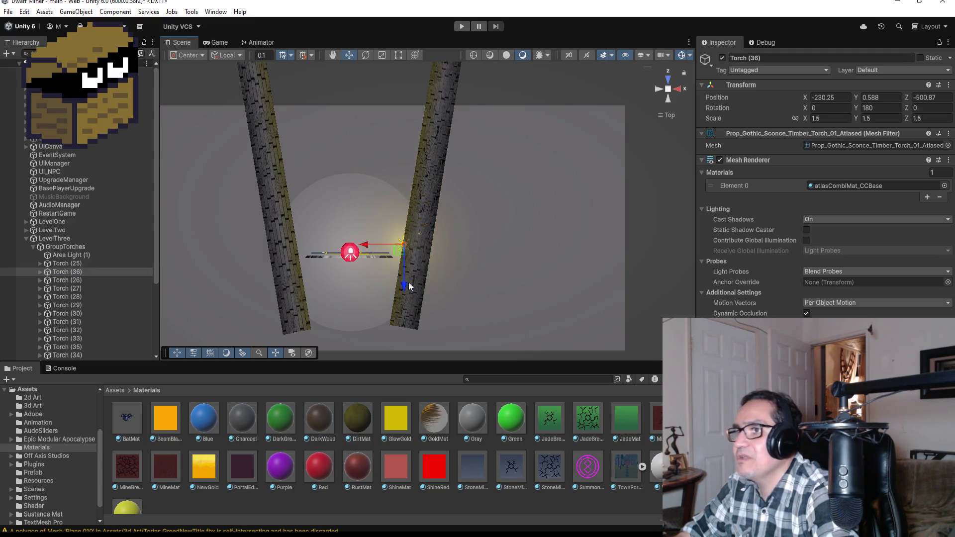
{"action": "mouse_move", "coordinate": [459, 276]}
{"action": "left_mouse_down"}
{"action": "mouse_move", "coordinate": [577, 306]}
{"action": "mouse_move", "coordinate": [732, 199]}
{"action": "mouse_move", "coordinate": [759, 151]}
{"action": "left_mouse_up"}
{"action": "mouse_move", "coordinate": [481, 181]}
{"action": "left_mouse_down"}
{"action": "mouse_move", "coordinate": [491, 182]}
{"action": "mouse_move", "coordinate": [455, 154]}
{"action": "left_mouse_up"}
{"action": "scroll", "coordinate": [526, 158], "scroll_direction": "down", "scroll_amount": 10}
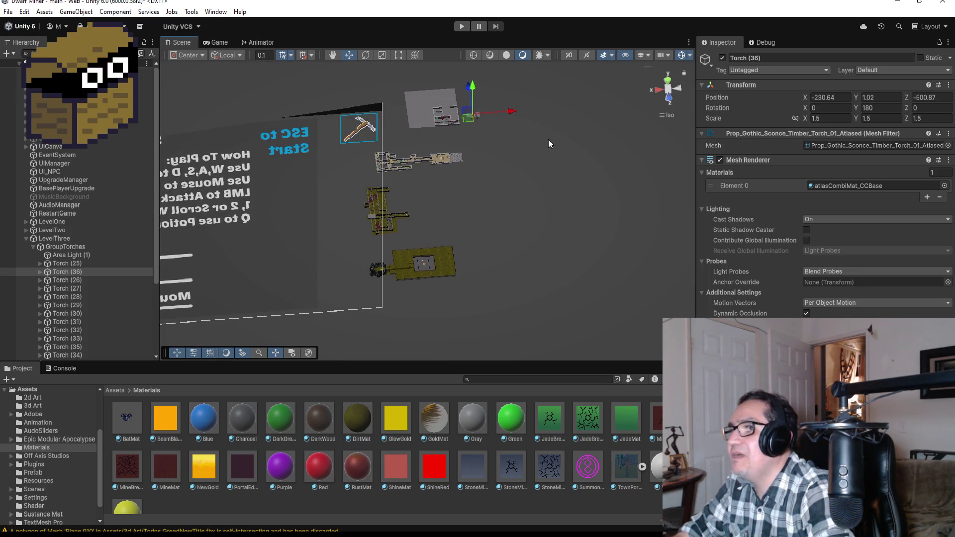
Frame Plane (1), orbit around the title walls, and reselect Torch (36).
{"action": "left_click", "coordinate": [25, 238]}
{"action": "scroll", "coordinate": [491, 106], "scroll_direction": "up", "scroll_amount": 2}
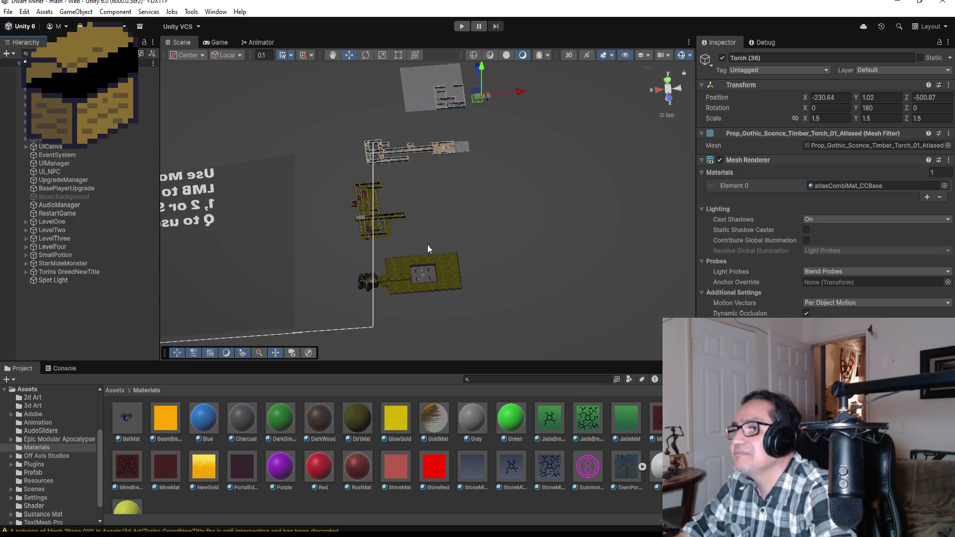
{"action": "left_click", "coordinate": [459, 97]}
{"action": "key", "text": "f"}
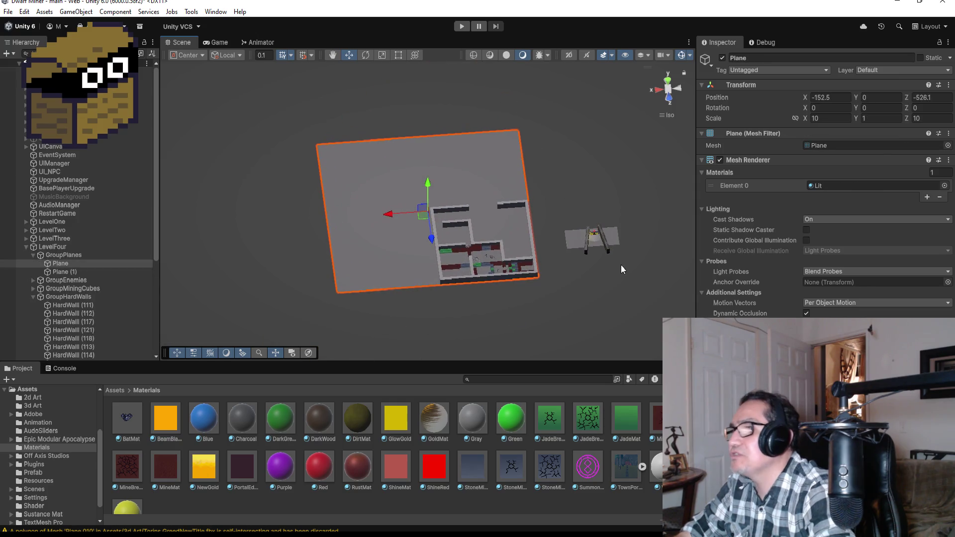
{"action": "left_click", "coordinate": [592, 239]}
{"action": "key", "text": "f"}
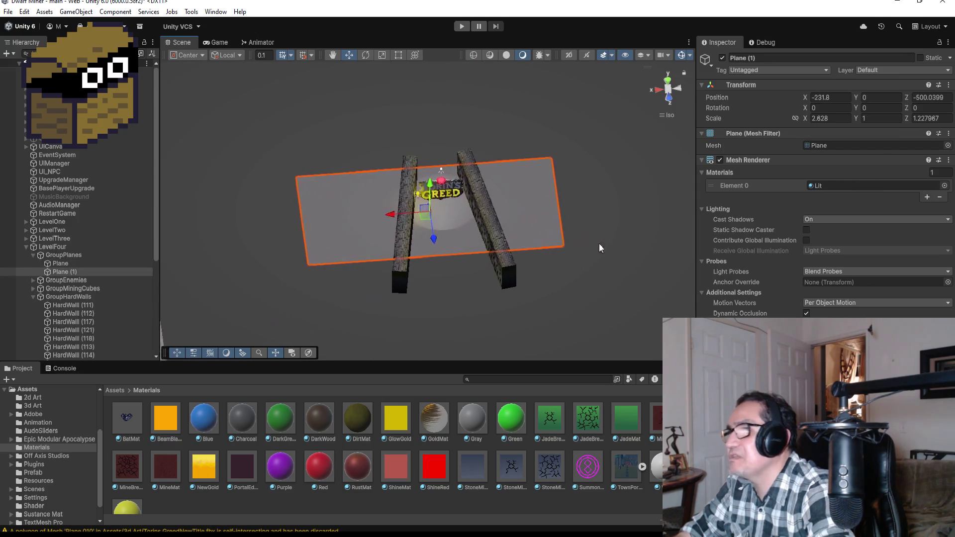
{"action": "scroll", "coordinate": [486, 186], "scroll_direction": "up", "scroll_amount": 10}
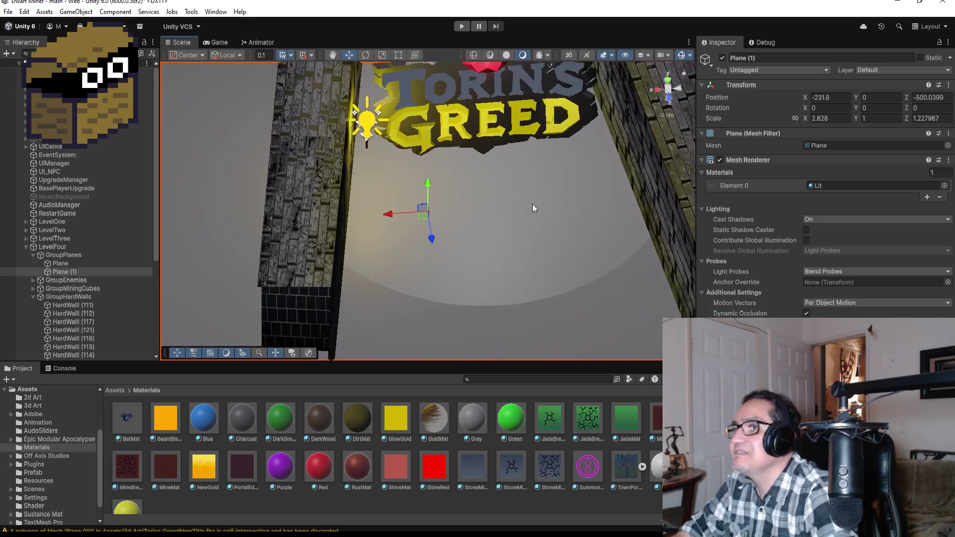
{"action": "left_click_drag", "start_coordinate": [521, 202], "coordinate": [394, 215]}
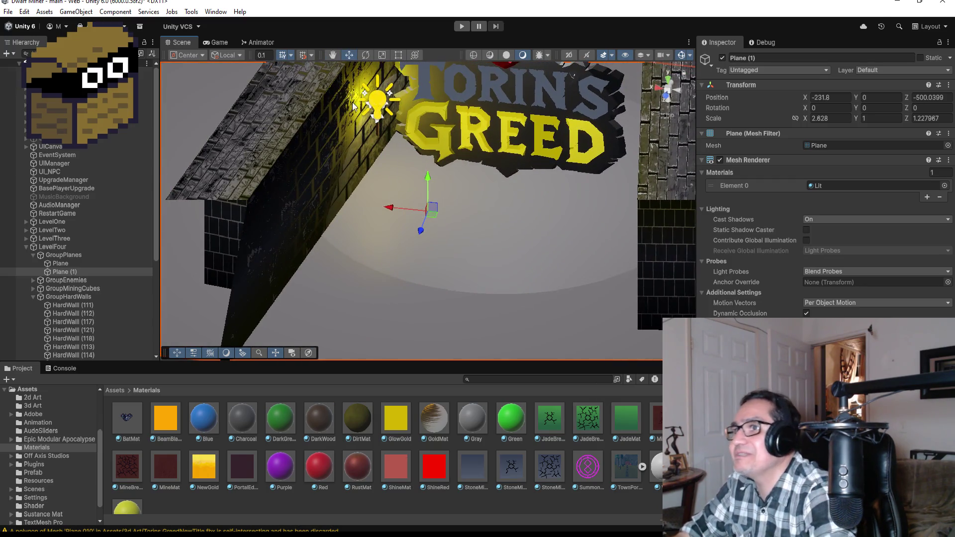
{"action": "left_click", "coordinate": [376, 127]}
{"action": "left_click", "coordinate": [378, 128]}
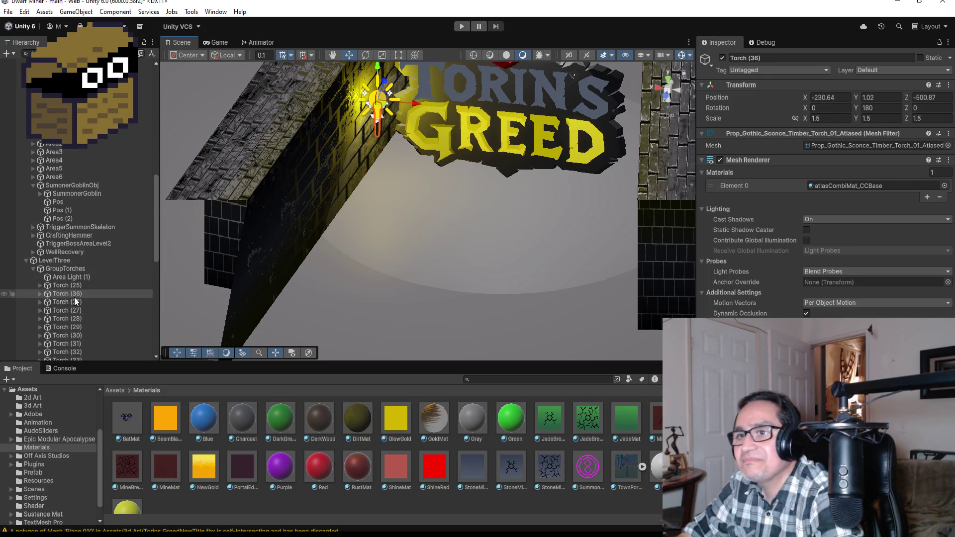
Set Torch (36)'s Rotation Z to -15, clearing a trial X rotation of 15, and check the tilt.
{"action": "left_click", "coordinate": [832, 108]}
{"action": "type", "text": "15"}
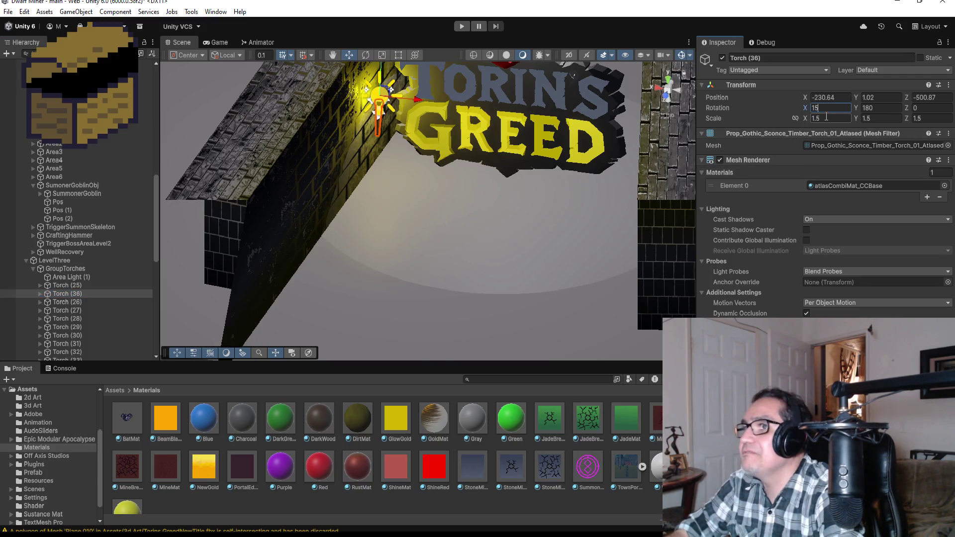
{"action": "key", "text": "BackSpace"}
{"action": "key", "text": "BackSpace"}
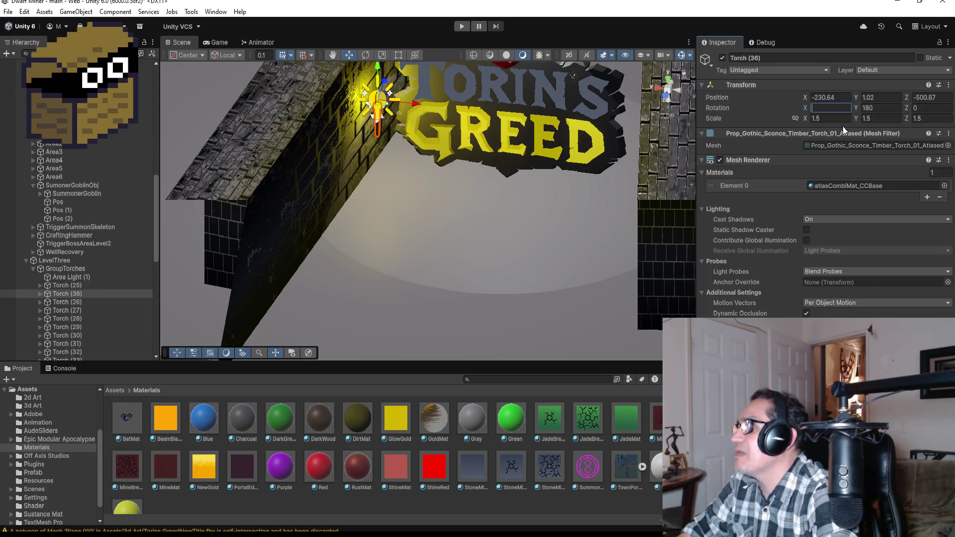
{"action": "left_click", "coordinate": [929, 108]}
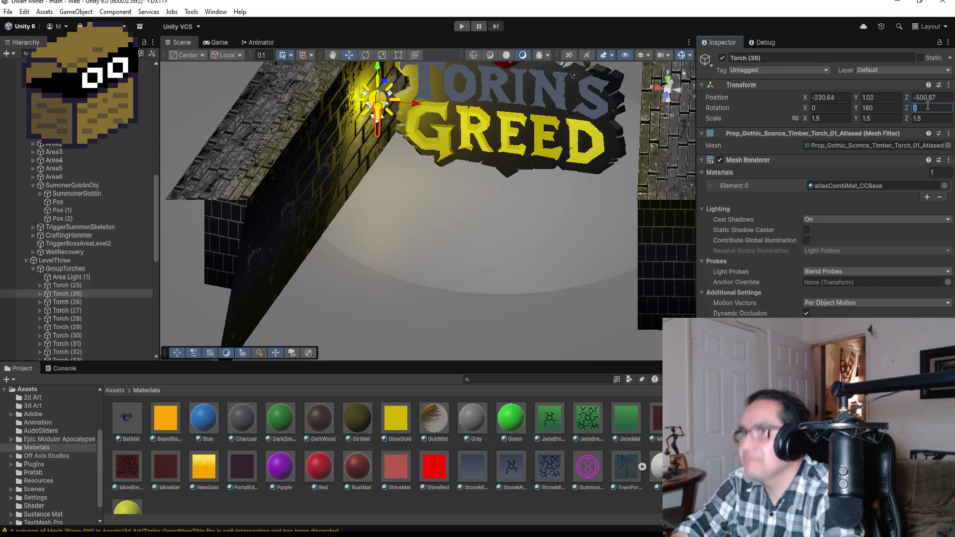
{"action": "type", "text": "15"}
{"action": "key", "text": "BackSpace"}
{"action": "key", "text": "BackSpace"}
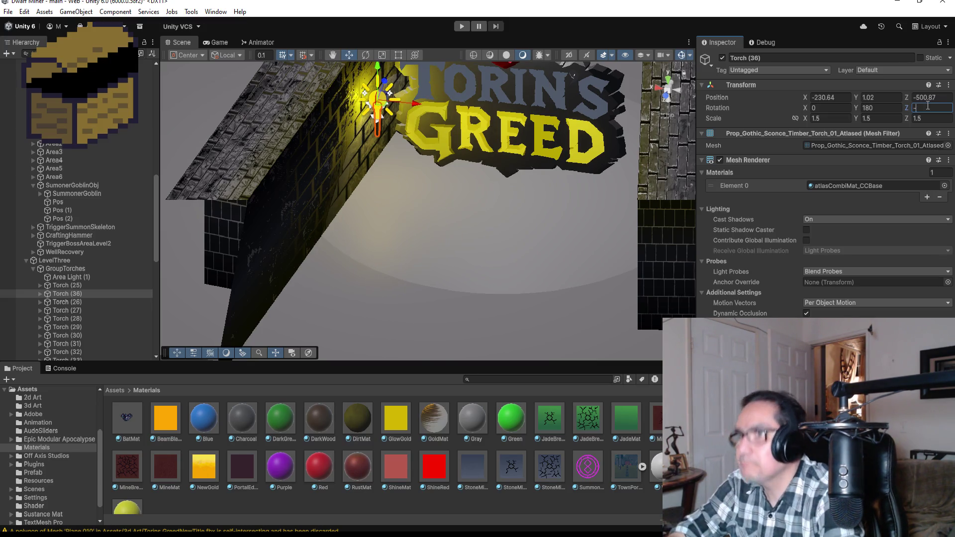
{"action": "type", "text": "15"}
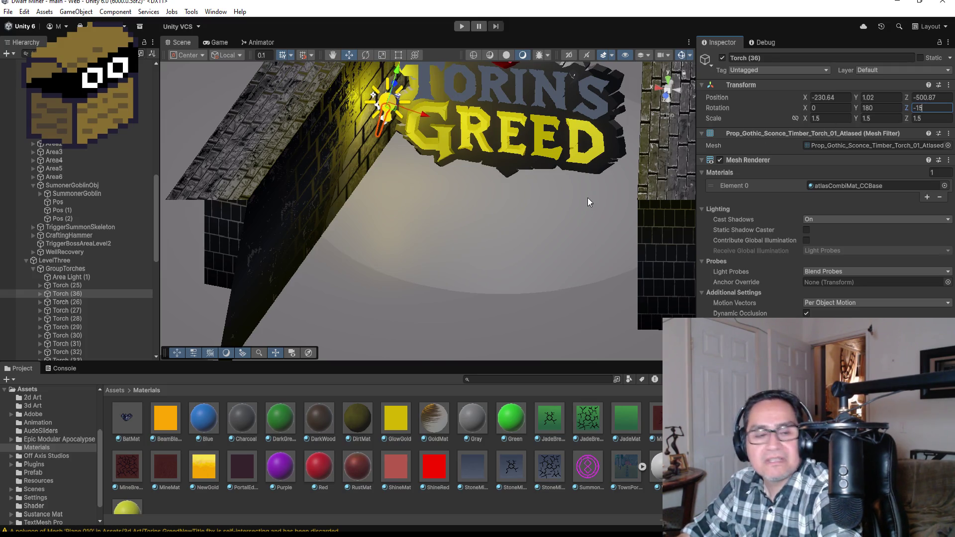
{"action": "left_click_drag", "start_coordinate": [551, 173], "coordinate": [575, 151]}
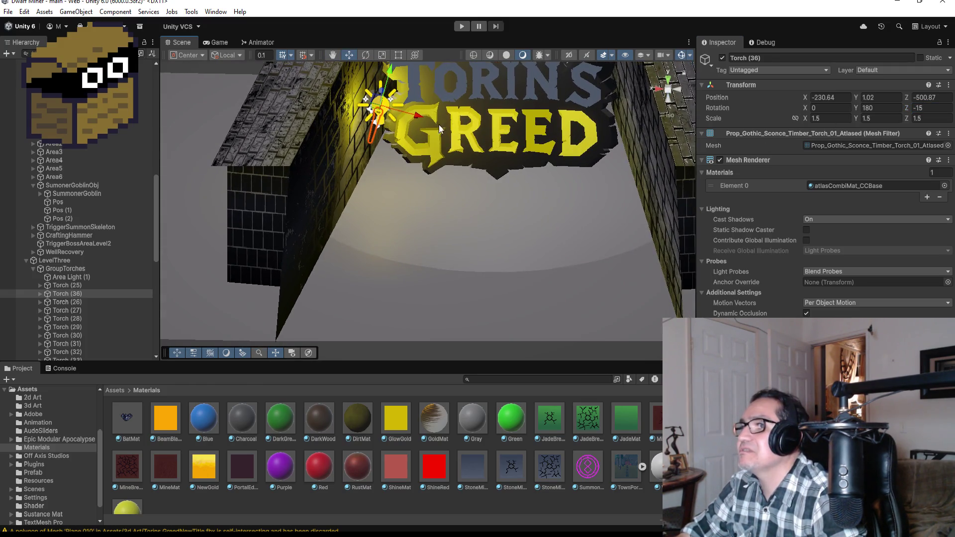
{"action": "mouse_move", "coordinate": [391, 106]}
{"action": "left_mouse_down"}
{"action": "mouse_move", "coordinate": [424, 96]}
{"action": "mouse_move", "coordinate": [418, 90]}
{"action": "mouse_move", "coordinate": [532, 149]}
{"action": "mouse_move", "coordinate": [408, 141]}
{"action": "mouse_move", "coordinate": [400, 118]}
{"action": "mouse_move", "coordinate": [542, 155]}
{"action": "left_mouse_up"}
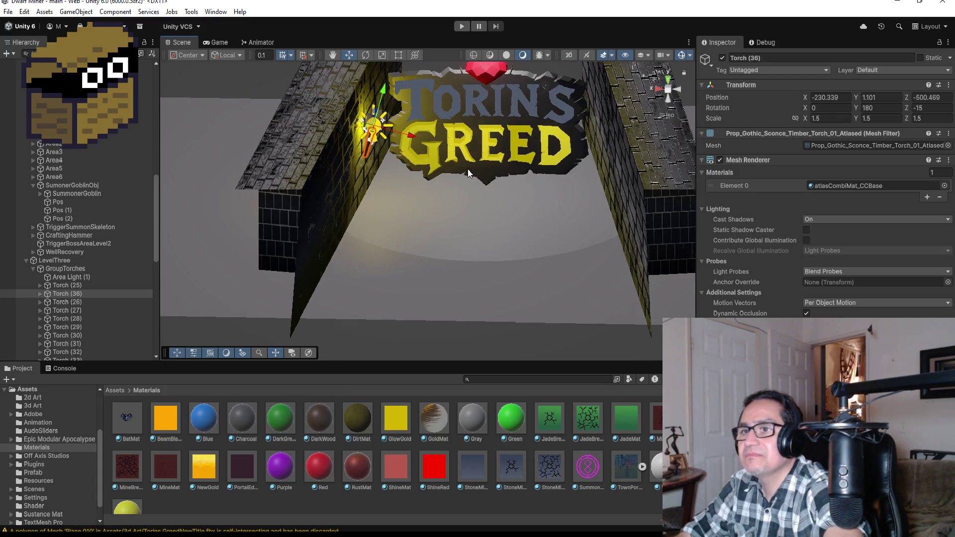
Duplicate Torch (36) into Torch (37), move it to the right wall at X -235.94, and set Rotation Z to 15.
{"action": "key", "text": "ctrl+d"}
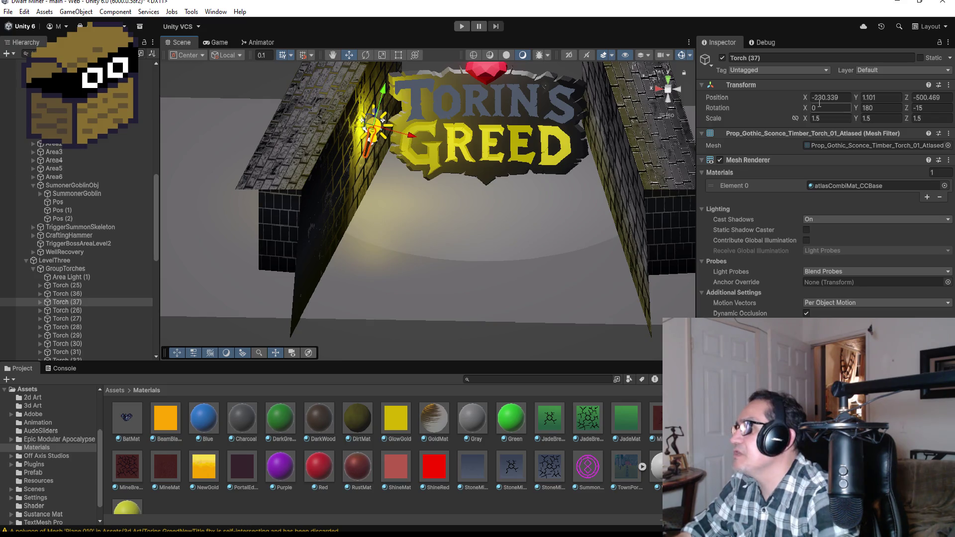
{"action": "type", "text": "0"}
{"action": "left_click_drag", "start_coordinate": [405, 126], "coordinate": [649, 136]}
{"action": "left_click", "coordinate": [934, 107]}
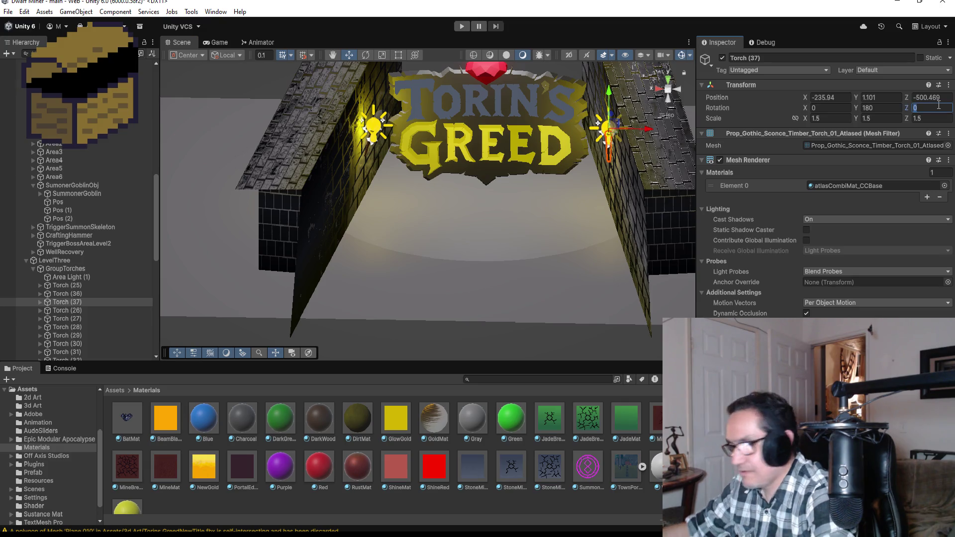
{"action": "type", "text": "15"}
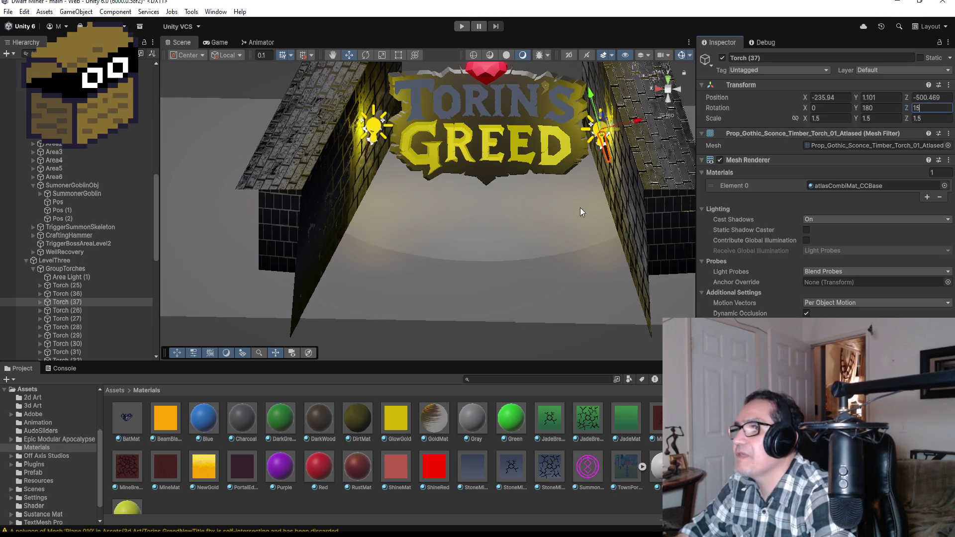
{"action": "scroll", "coordinate": [579, 207], "scroll_direction": "down", "scroll_amount": 2}
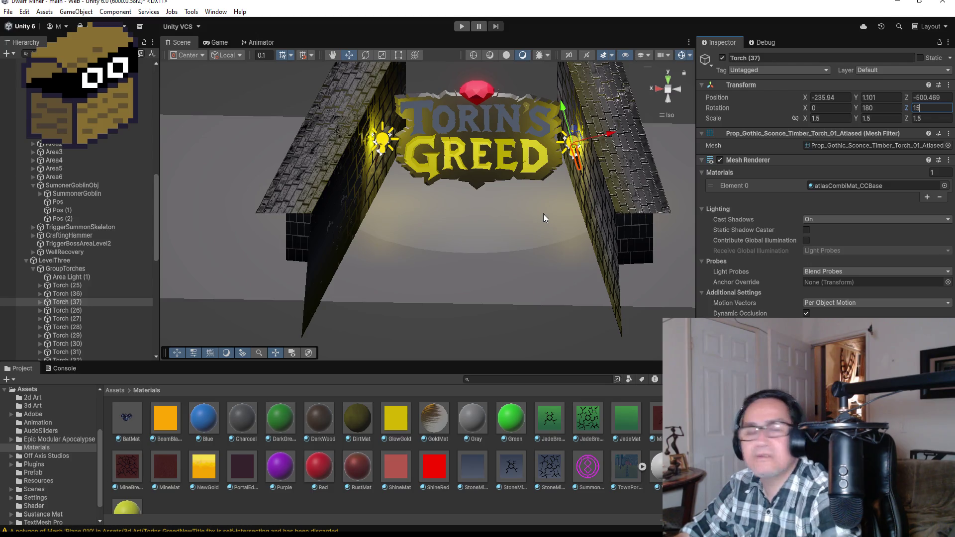
{"action": "left_click_drag", "start_coordinate": [539, 238], "coordinate": [501, 154], "text": "alt"}
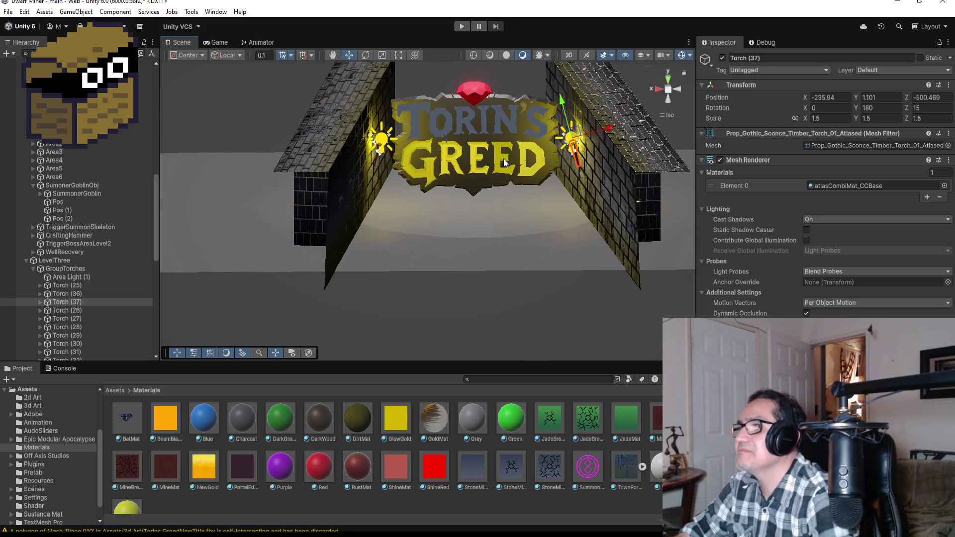
{"action": "left_click", "coordinate": [505, 174]}
{"action": "key", "text": "f"}
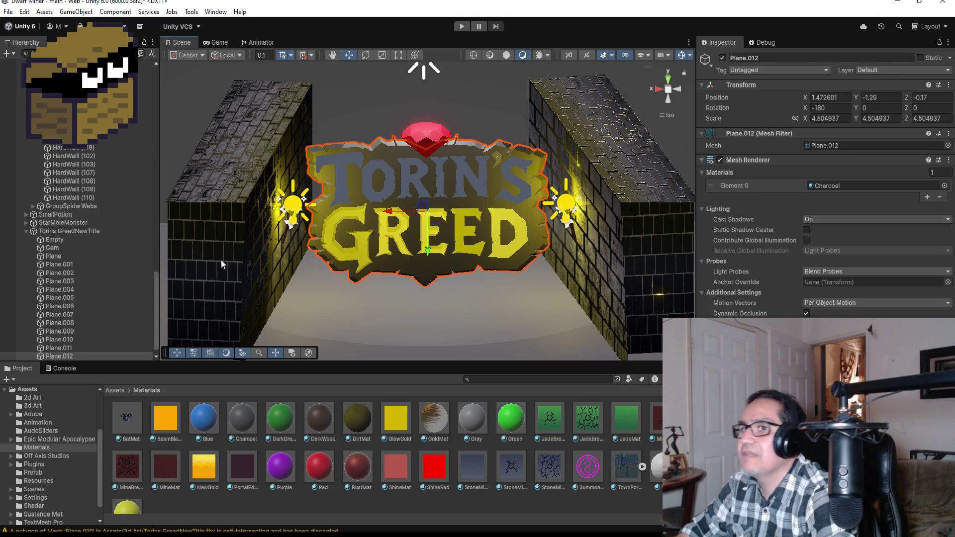
{"action": "scroll", "coordinate": [145, 135], "scroll_direction": "up", "scroll_amount": 5}
{"action": "scroll", "coordinate": [421, 208], "scroll_direction": "up", "scroll_amount": 3}
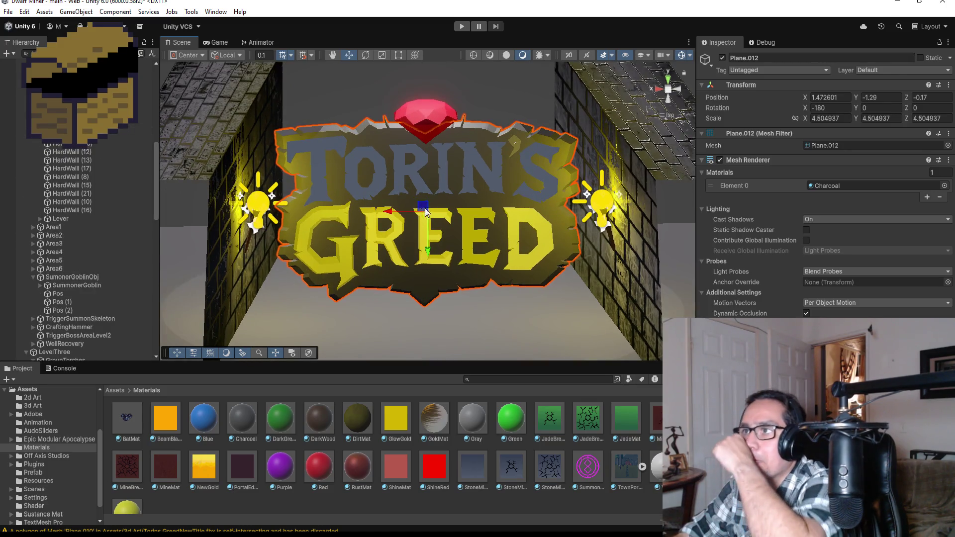
{"action": "scroll", "coordinate": [440, 214], "scroll_direction": "down", "scroll_amount": 2}
{"action": "scroll", "coordinate": [424, 213], "scroll_direction": "up", "scroll_amount": 1}
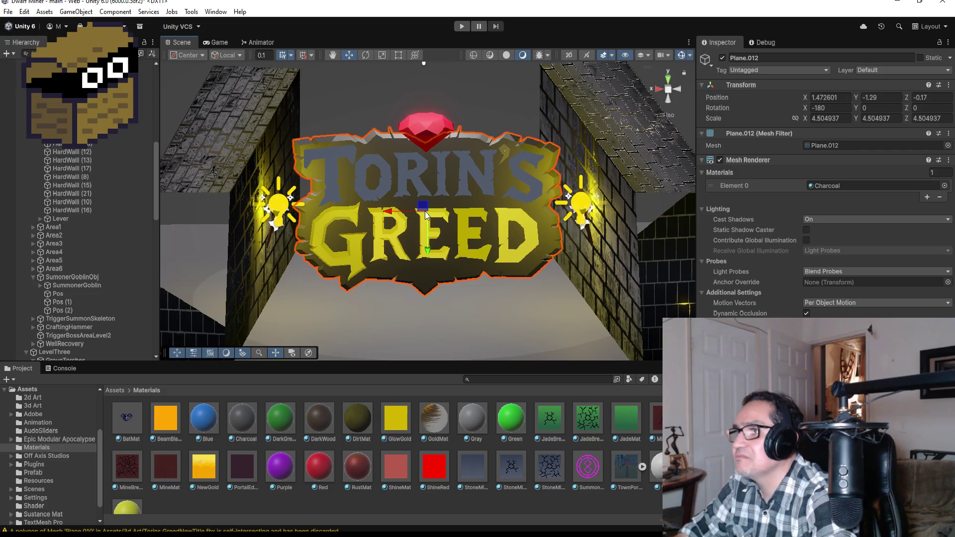
{"action": "scroll", "coordinate": [418, 215], "scroll_direction": "down", "scroll_amount": 1}
{"action": "scroll", "coordinate": [404, 237], "scroll_direction": "up", "scroll_amount": 1}
{"action": "scroll", "coordinate": [398, 239], "scroll_direction": "down", "scroll_amount": 1}
{"action": "scroll", "coordinate": [329, 243], "scroll_direction": "up", "scroll_amount": 1}
{"action": "scroll", "coordinate": [358, 241], "scroll_direction": "up", "scroll_amount": 1}
{"action": "scroll", "coordinate": [361, 246], "scroll_direction": "down", "scroll_amount": 3}
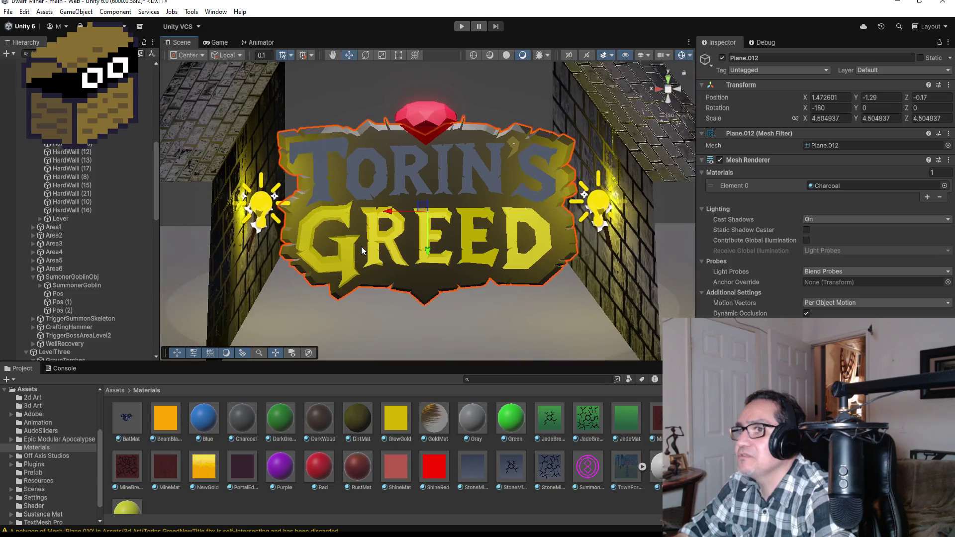
{"action": "left_click_drag", "start_coordinate": [388, 249], "coordinate": [428, 259]}
{"action": "scroll", "coordinate": [84, 178], "scroll_direction": "up", "scroll_amount": 10}
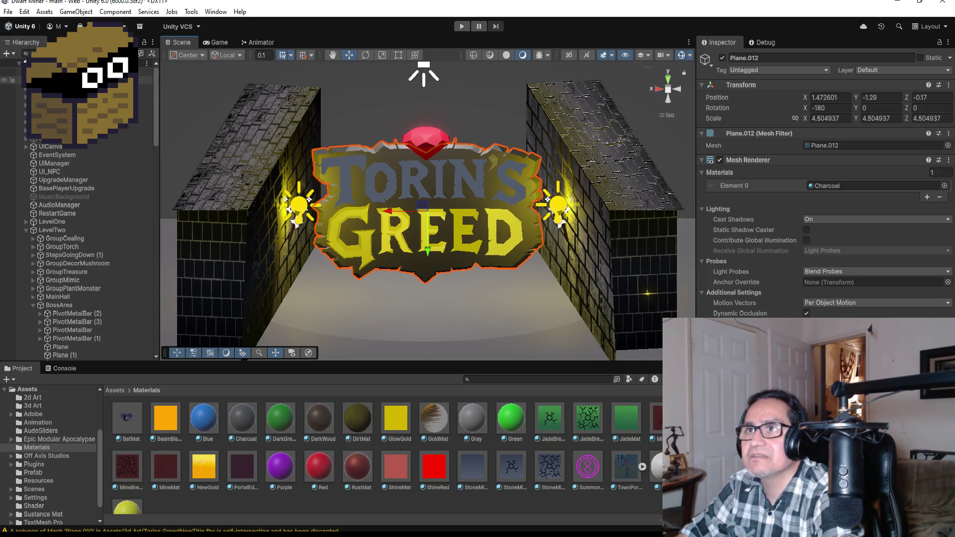
Set the Directional Light's intensity to 0.001, then deselect to view the darkened title scene.
{"action": "left_click", "coordinate": [74, 80]}
{"action": "left_click", "coordinate": [837, 243]}
{"action": "left_click", "coordinate": [841, 236]}
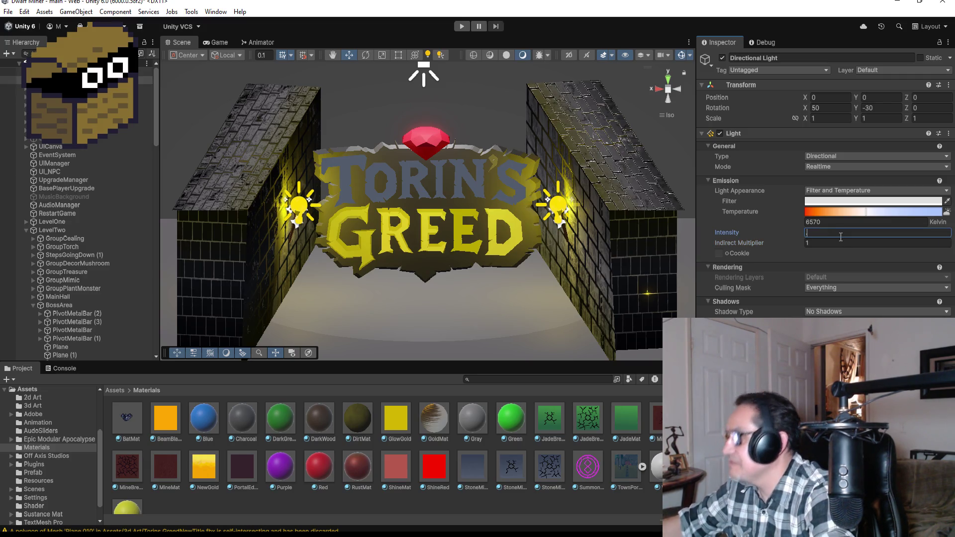
{"action": "type", "text": ".001"}
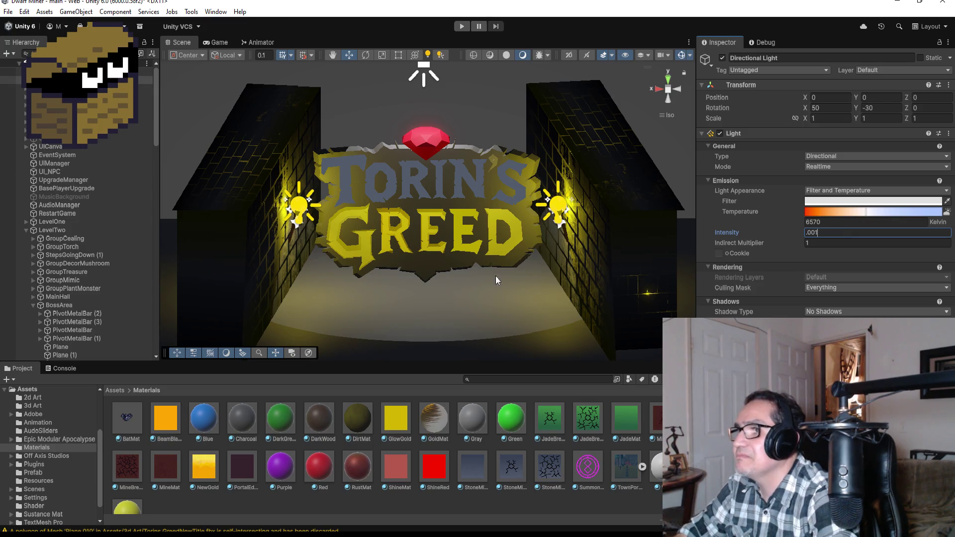
{"action": "left_click", "coordinate": [478, 300]}
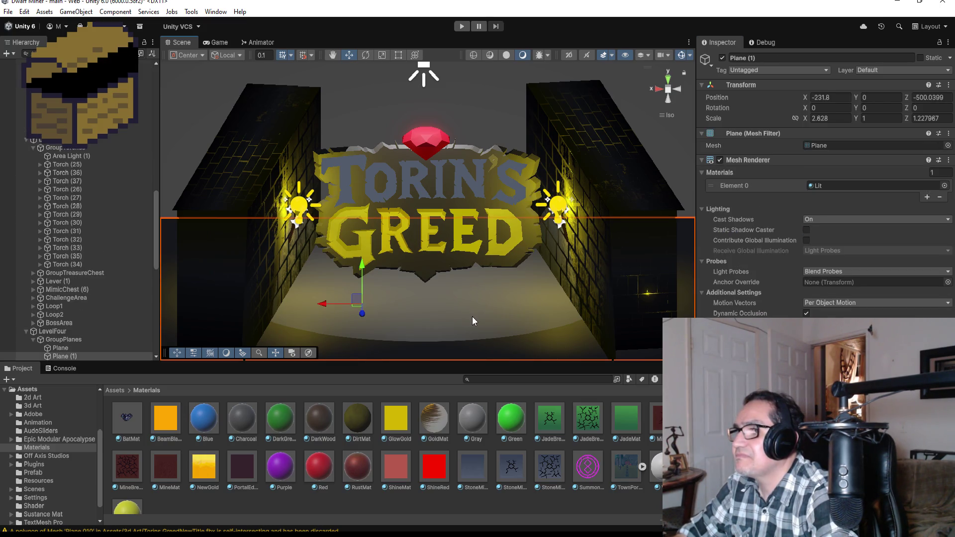
{"action": "left_click", "coordinate": [485, 111]}
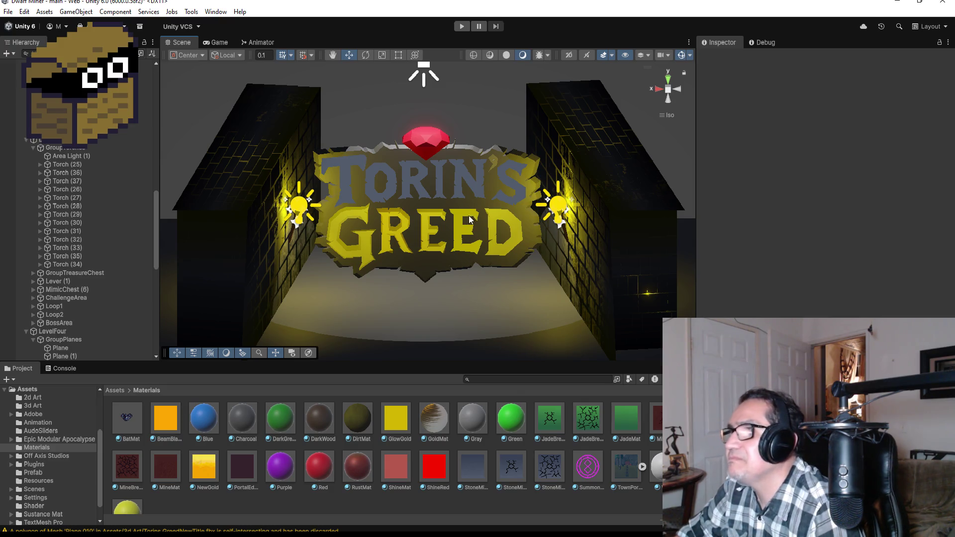
{"action": "scroll", "coordinate": [106, 341], "scroll_direction": "down", "scroll_amount": 10}
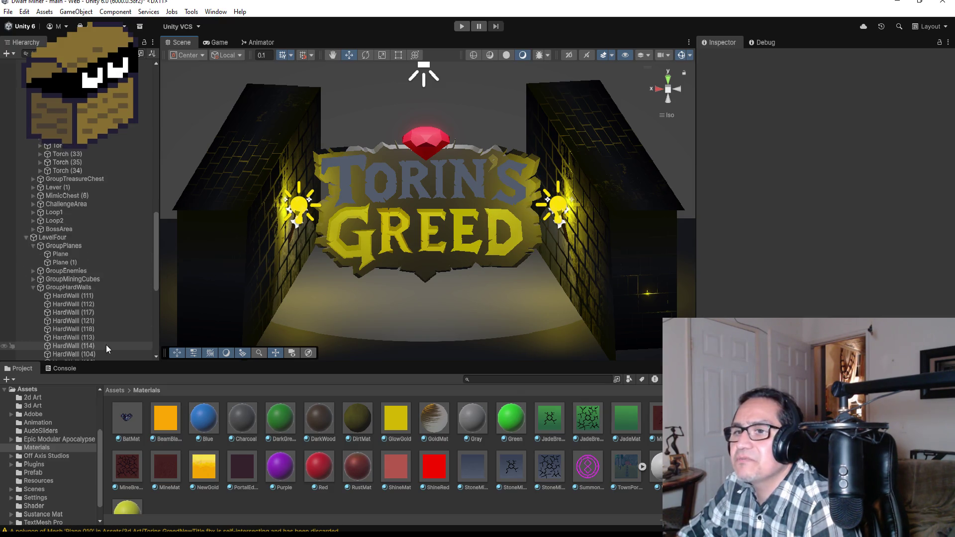
Toggle the Spot Light off and on to compare, then tint its colour from white to orange.
{"action": "left_click", "coordinate": [64, 357]}
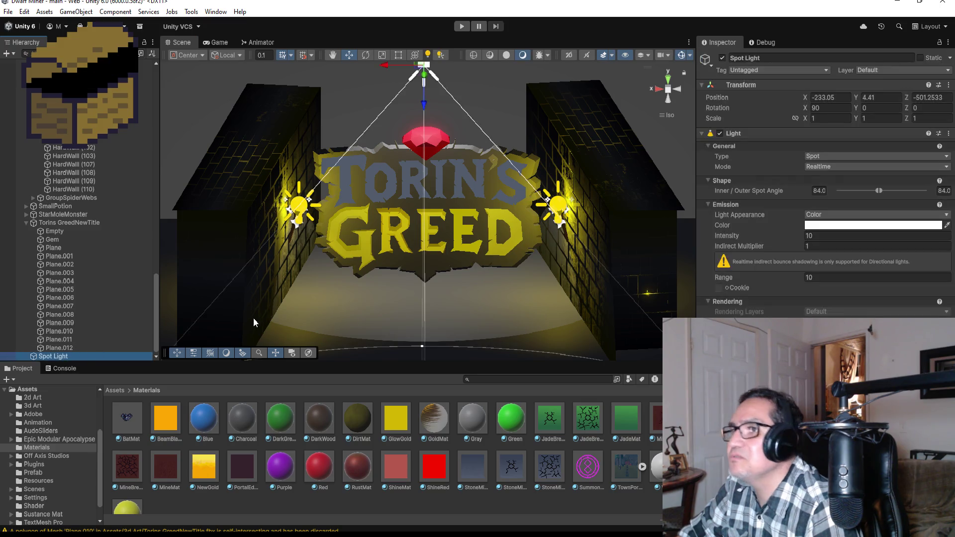
{"action": "left_click", "coordinate": [722, 58]}
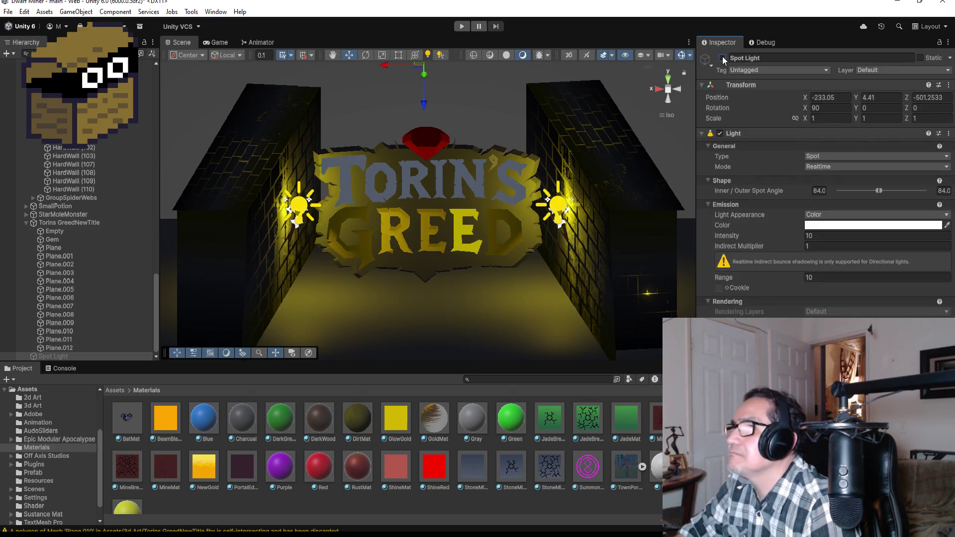
{"action": "left_click", "coordinate": [722, 58]}
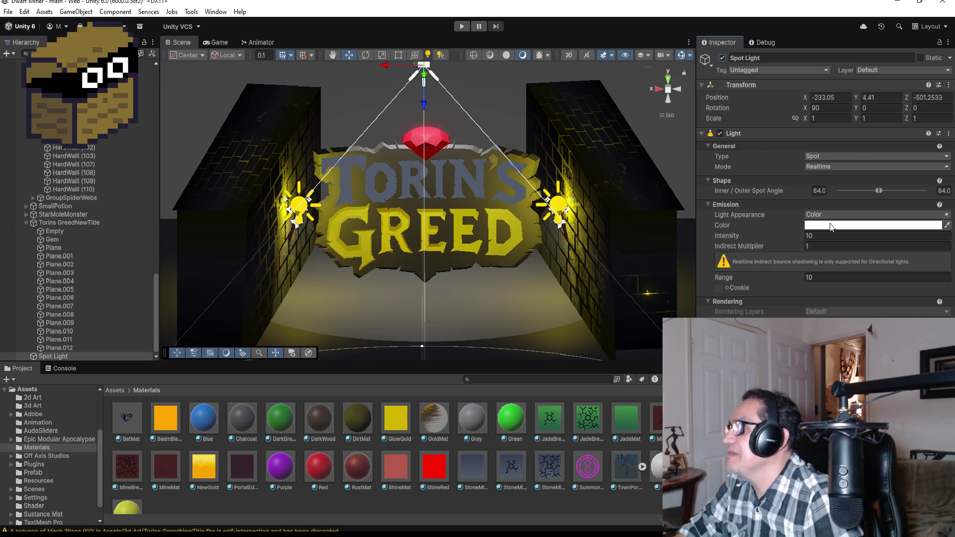
{"action": "left_click", "coordinate": [835, 226]}
{"action": "mouse_move", "coordinate": [932, 293]}
{"action": "left_mouse_down"}
{"action": "mouse_move", "coordinate": [937, 277]}
{"action": "mouse_move", "coordinate": [914, 255]}
{"action": "mouse_move", "coordinate": [942, 288]}
{"action": "mouse_move", "coordinate": [943, 273]}
{"action": "left_mouse_up"}
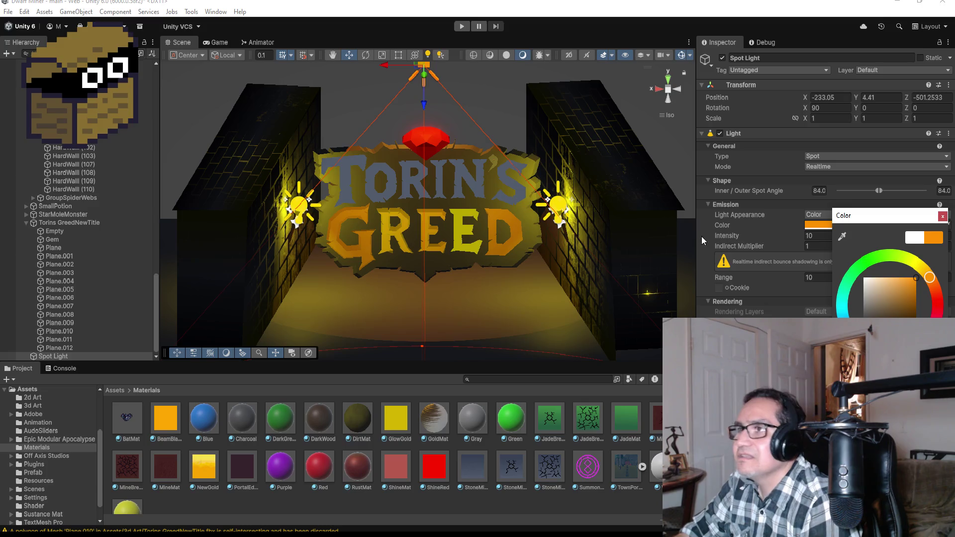
{"action": "left_click", "coordinate": [628, 148]}
{"action": "left_click", "coordinate": [688, 153]}
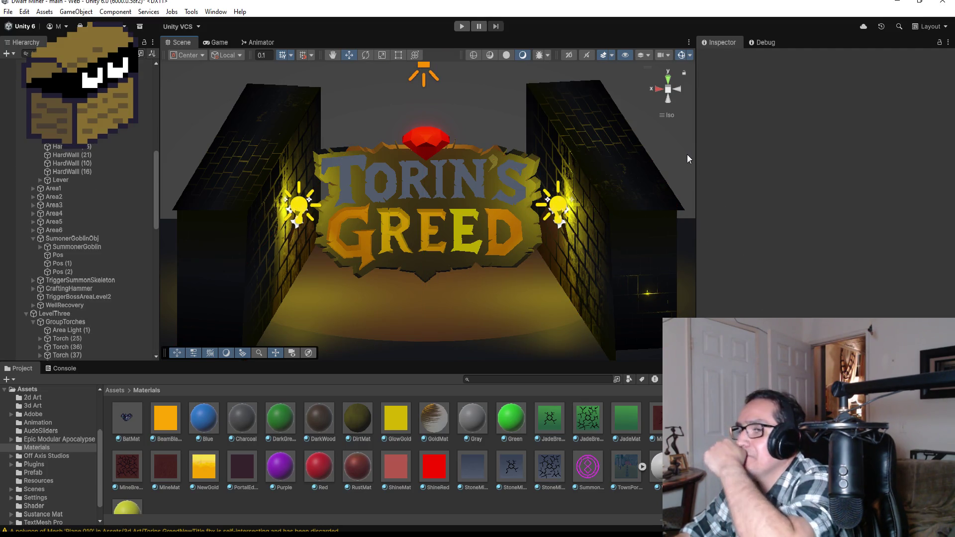
{"action": "scroll", "coordinate": [547, 309], "scroll_direction": "up", "scroll_amount": 3}
{"action": "scroll", "coordinate": [545, 293], "scroll_direction": "down", "scroll_amount": 3}
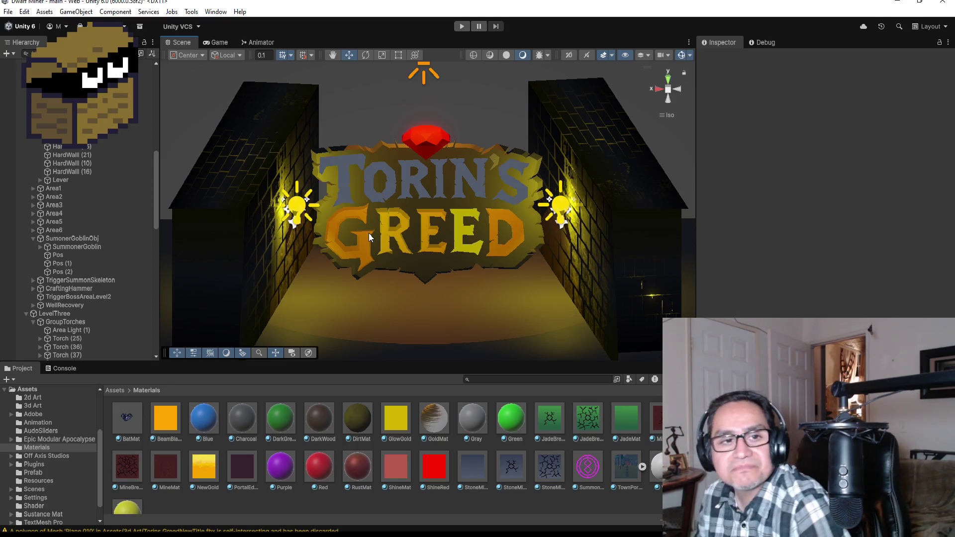
Stretch the left and right cracked-brick walls taller with the Rect tool.
{"action": "left_click", "coordinate": [264, 180]}
{"action": "left_click", "coordinate": [399, 57]}
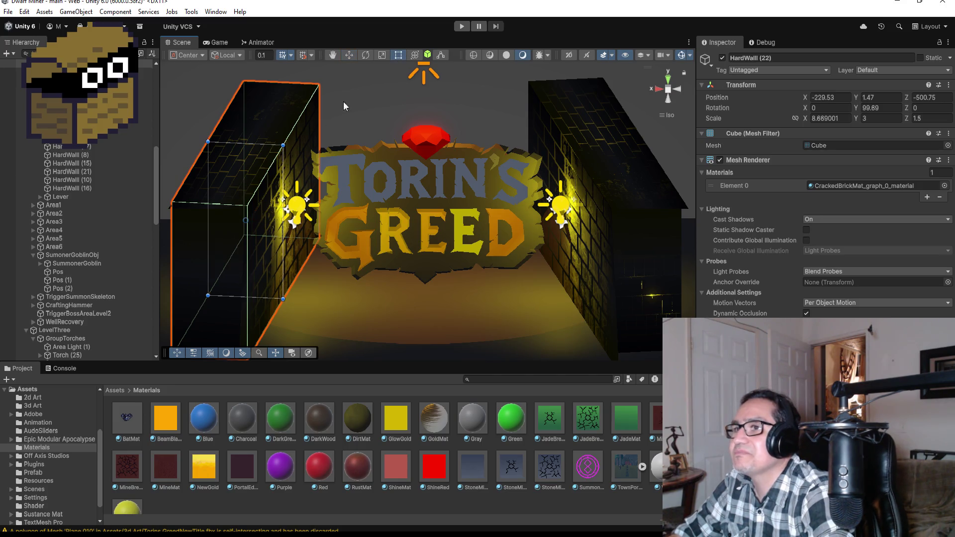
{"action": "left_click_drag", "start_coordinate": [262, 142], "coordinate": [255, 19]}
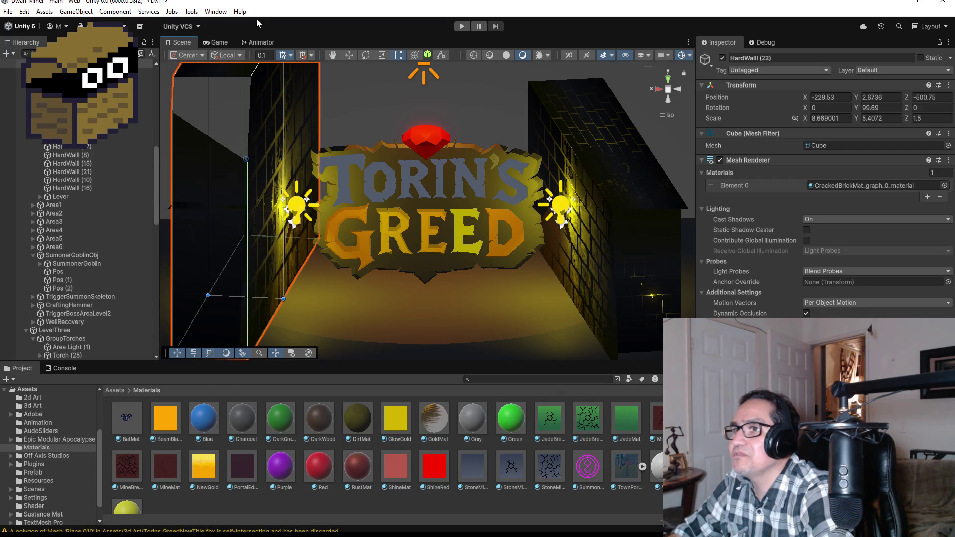
{"action": "left_click", "coordinate": [629, 169]}
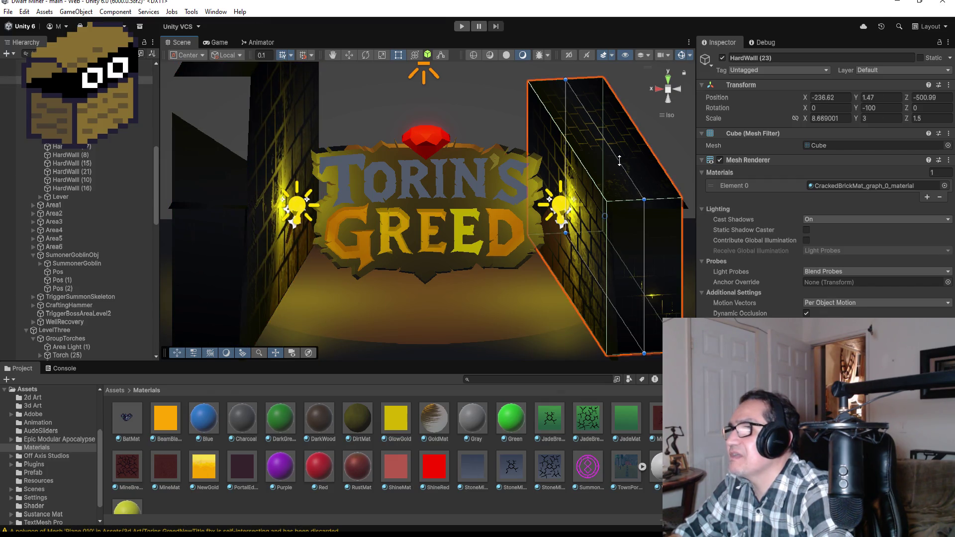
{"action": "left_click_drag", "start_coordinate": [620, 163], "coordinate": [620, 47]}
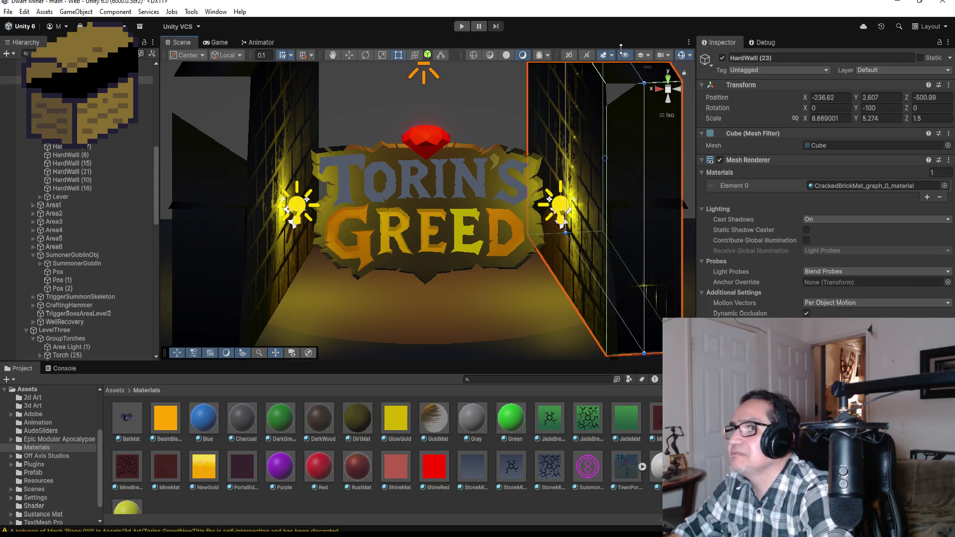
Frame the floor plane and check the new wall heights.
{"action": "left_click", "coordinate": [475, 303]}
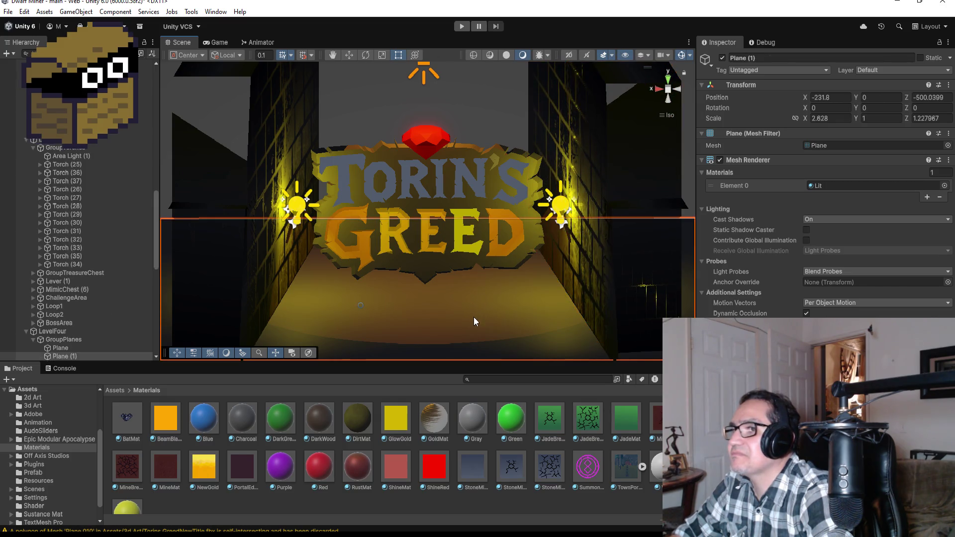
{"action": "key", "text": "f"}
{"action": "left_click", "coordinate": [490, 96]}
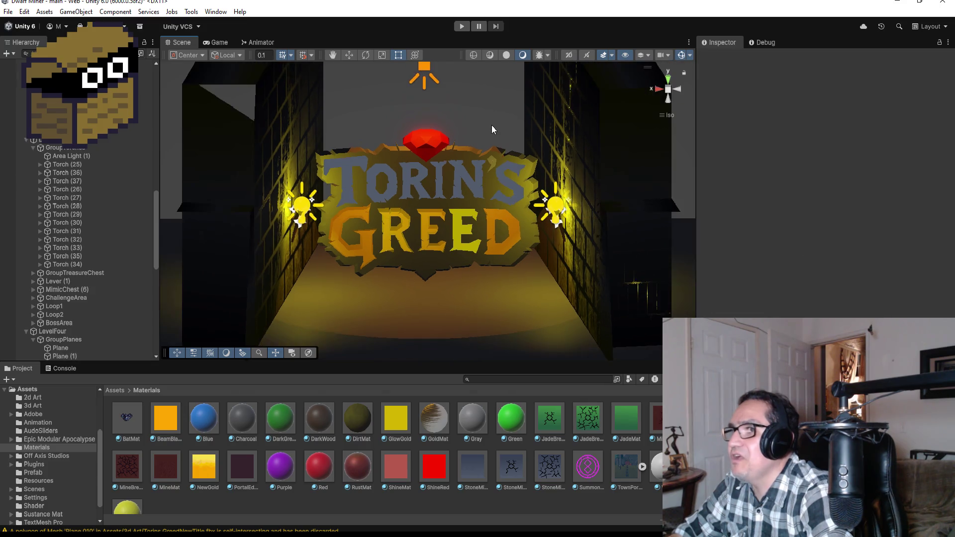
{"action": "left_click", "coordinate": [300, 165]}
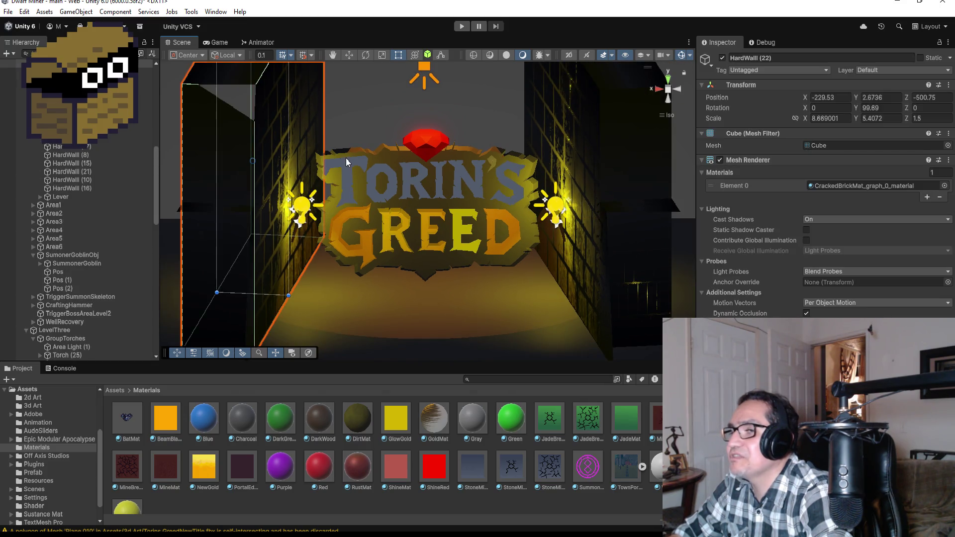
{"action": "left_click", "coordinate": [438, 291]}
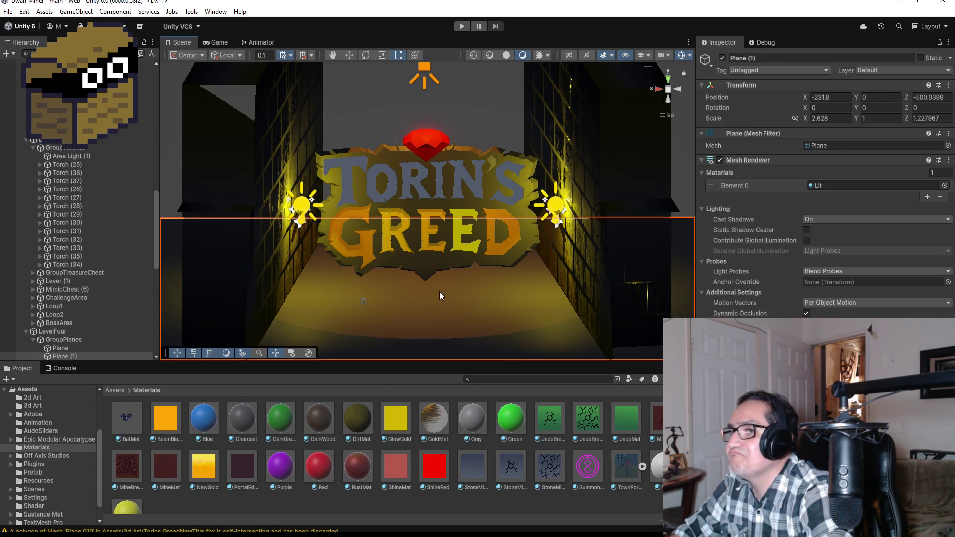
{"action": "left_click", "coordinate": [471, 119]}
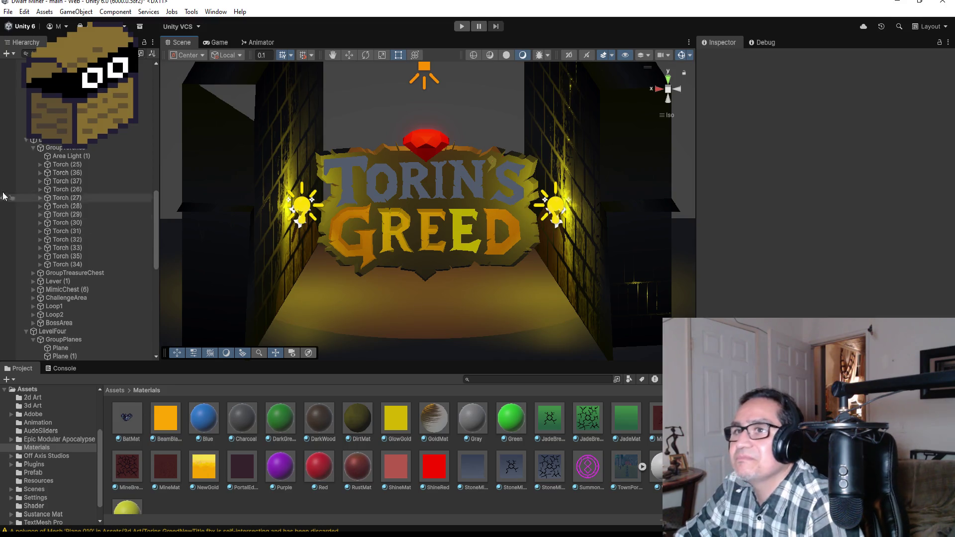
{"action": "scroll", "coordinate": [440, 220], "scroll_direction": "down", "scroll_amount": 2}
Zoom out and switch the Scene view to Top view.
{"action": "scroll", "coordinate": [556, 177], "scroll_direction": "down", "scroll_amount": 5}
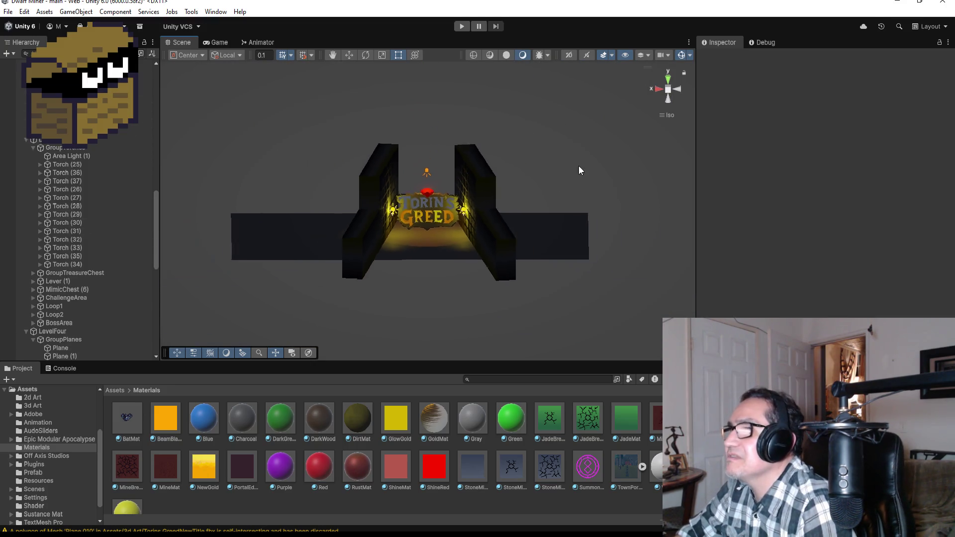
{"action": "left_click", "coordinate": [670, 78]}
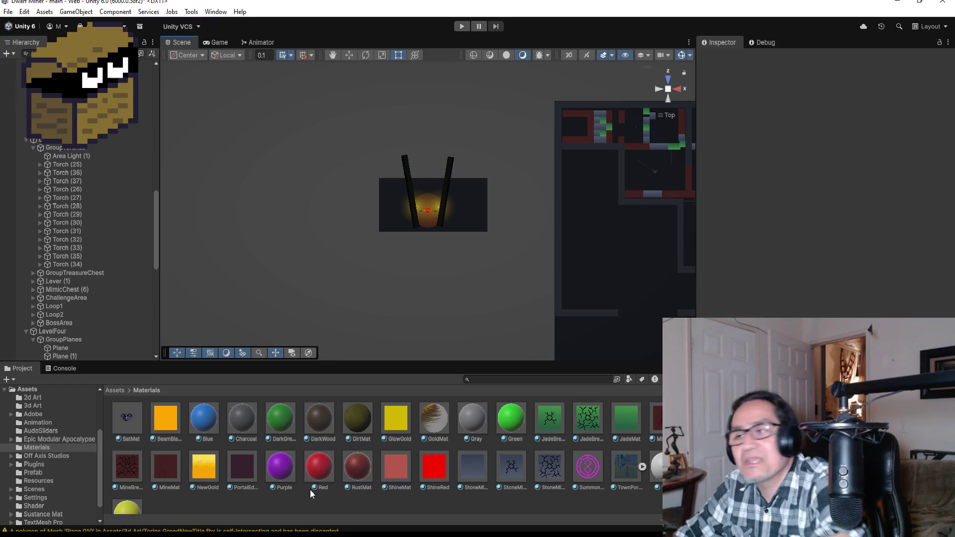
{"action": "scroll", "coordinate": [92, 228], "scroll_direction": "down", "scroll_amount": 5}
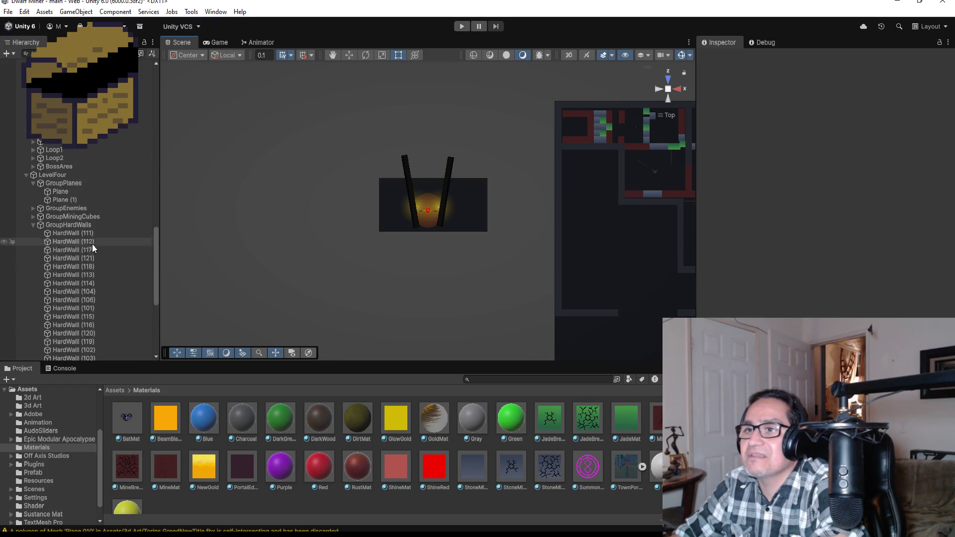
Expand LevelThree > GroupTreasureChest in the Hierarchy and select TreasureChest (19).
{"action": "left_click", "coordinate": [26, 174]}
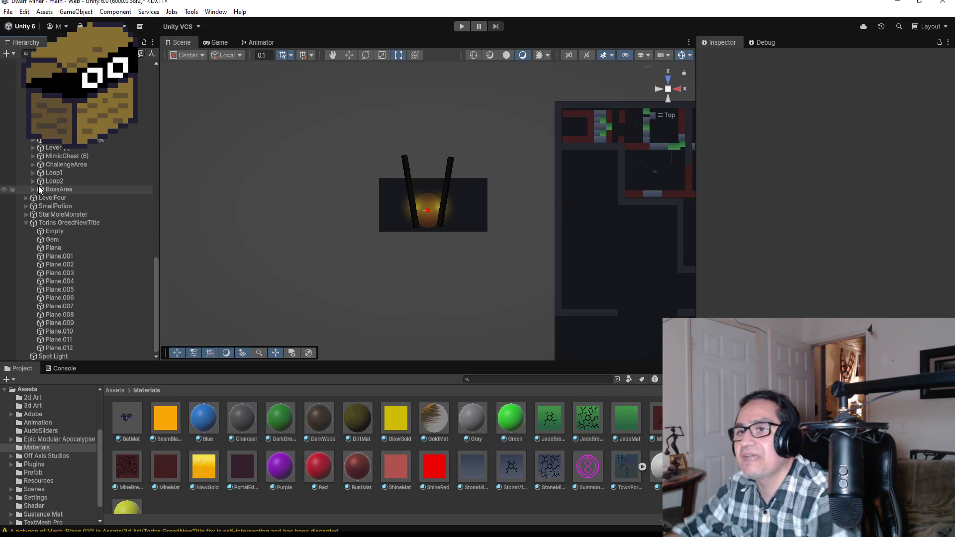
{"action": "scroll", "coordinate": [82, 256], "scroll_direction": "up", "scroll_amount": 15}
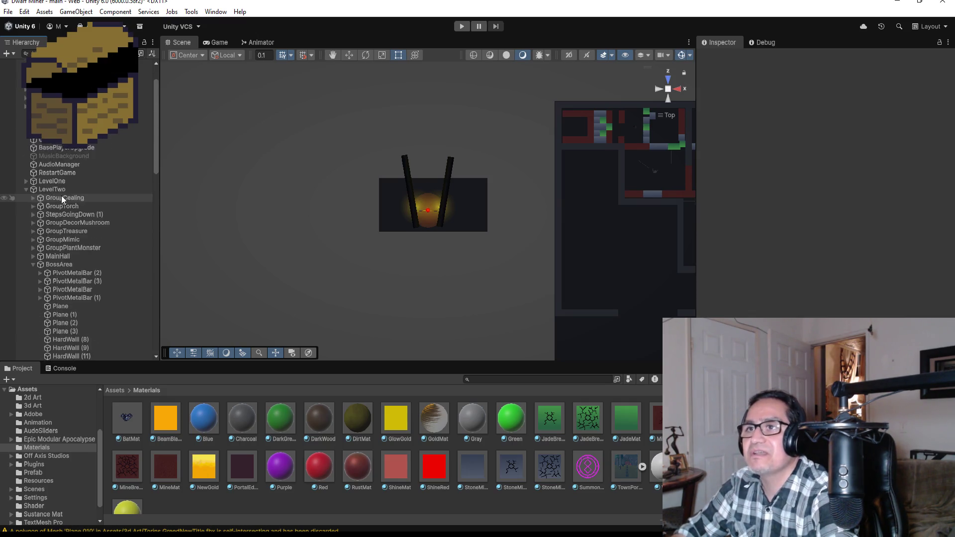
{"action": "left_click", "coordinate": [25, 146]}
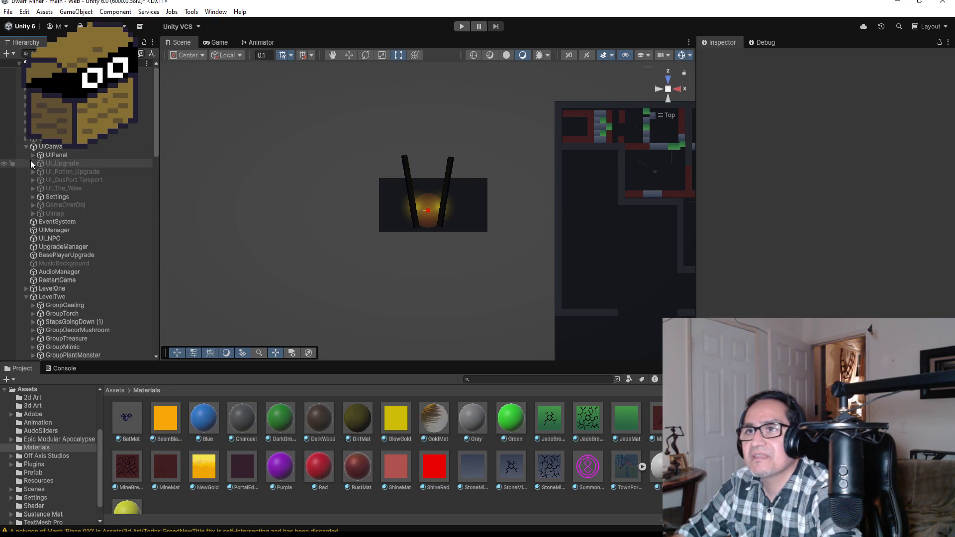
{"action": "left_click", "coordinate": [27, 147]}
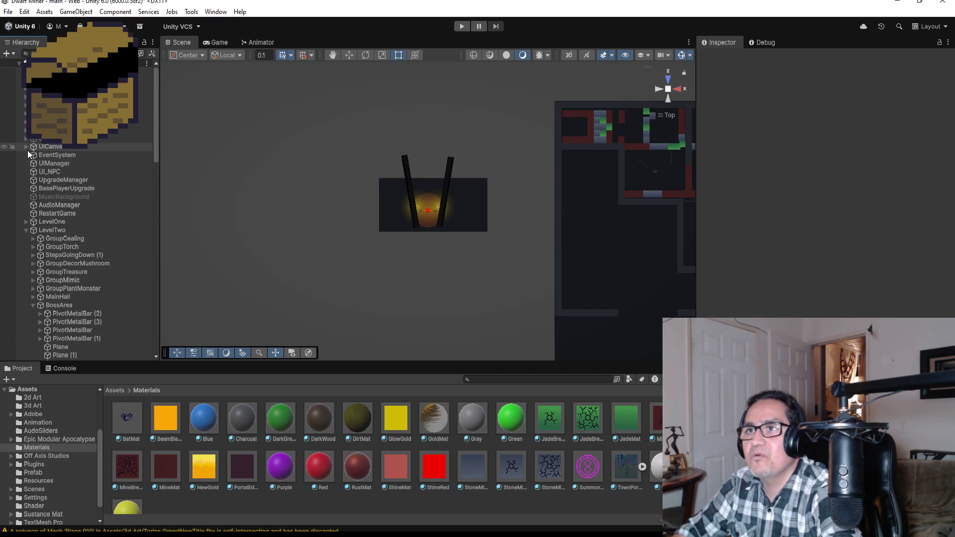
{"action": "left_click", "coordinate": [26, 230]}
{"action": "left_click", "coordinate": [26, 238]}
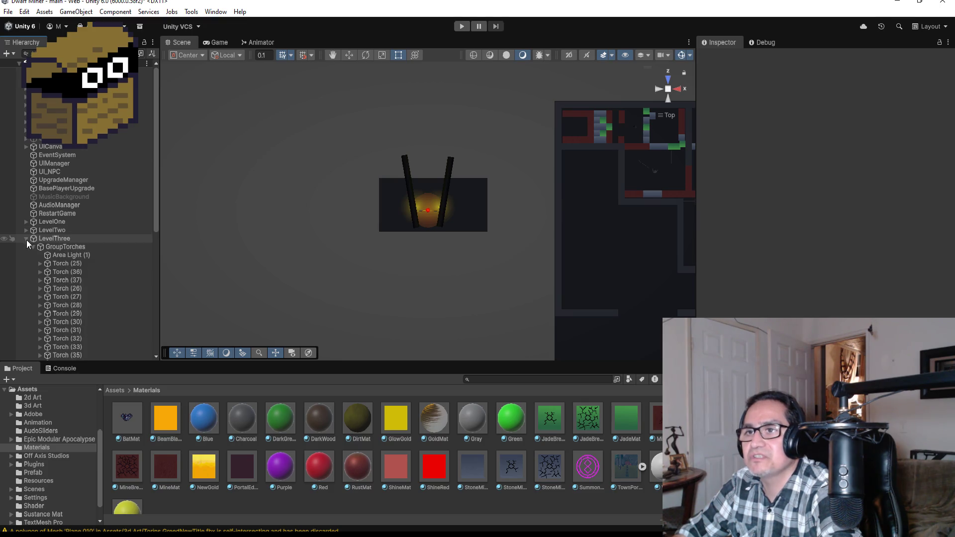
{"action": "left_click", "coordinate": [33, 247]}
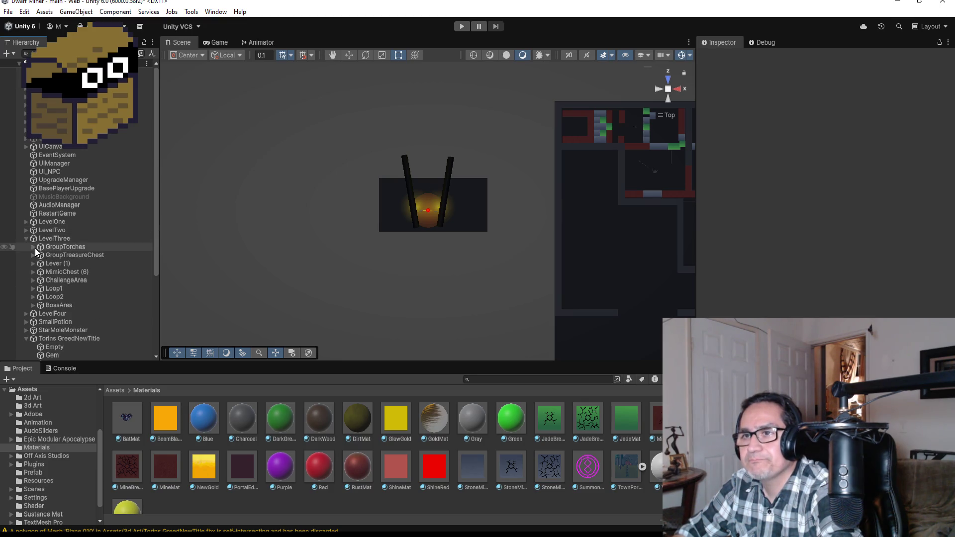
{"action": "left_click", "coordinate": [34, 255]}
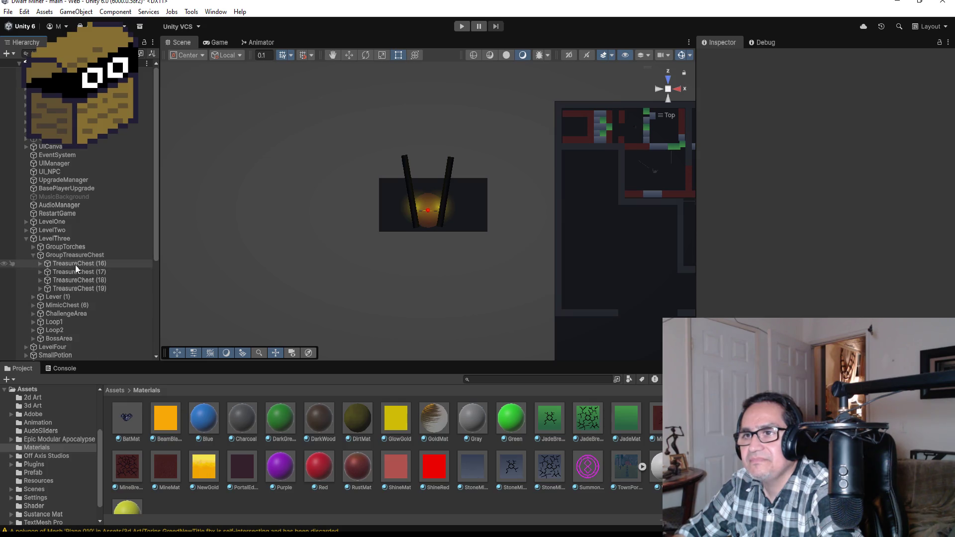
{"action": "left_click", "coordinate": [91, 288]}
{"action": "scroll", "coordinate": [339, 289], "scroll_direction": "down", "scroll_amount": 1}
{"action": "scroll", "coordinate": [348, 284], "scroll_direction": "down", "scroll_amount": 6}
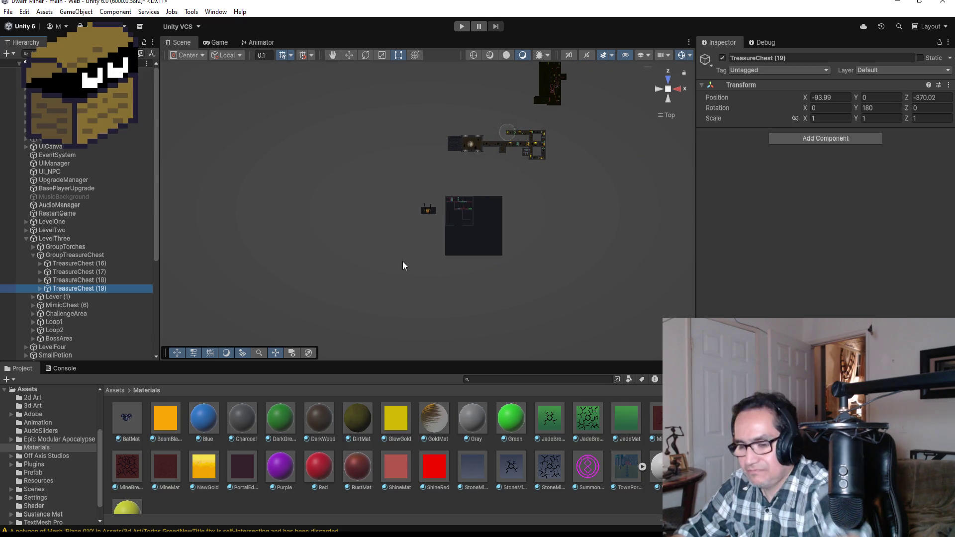
Duplicate TreasureChest (19) and move the copy over to the title scene.
{"action": "key", "text": "ctrl+d"}
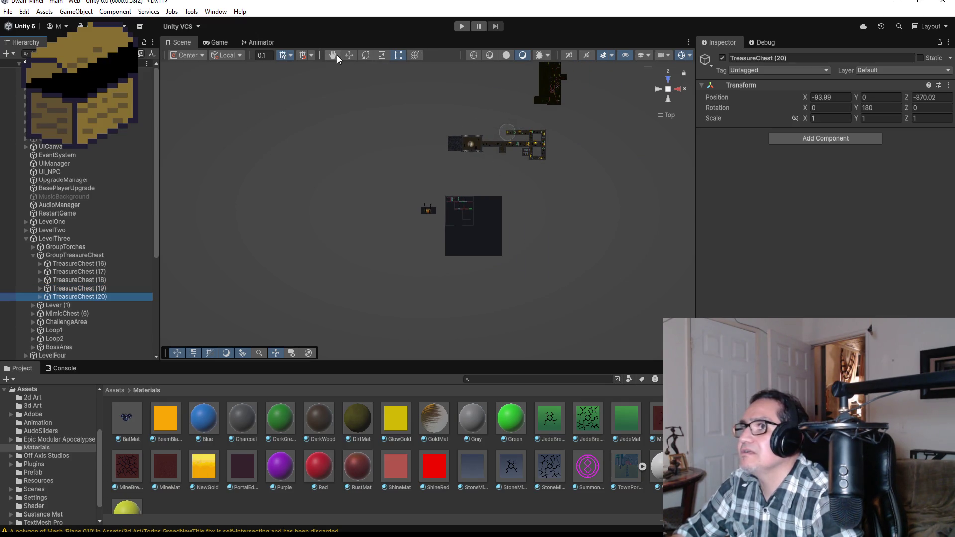
{"action": "left_click", "coordinate": [349, 54]}
{"action": "left_click_drag", "start_coordinate": [504, 175], "coordinate": [493, 257]}
{"action": "left_click_drag", "start_coordinate": [456, 219], "coordinate": [390, 204]}
{"action": "left_click_drag", "start_coordinate": [428, 264], "coordinate": [431, 252]}
{"action": "key", "text": "f"}
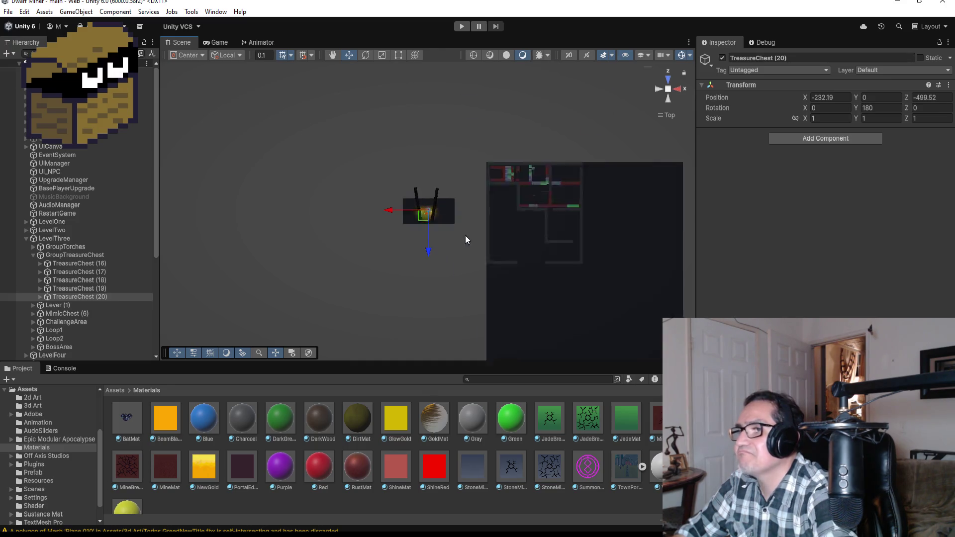
{"action": "mouse_move", "coordinate": [500, 242]}
{"action": "left_mouse_down"}
{"action": "mouse_move", "coordinate": [471, 215]}
{"action": "mouse_move", "coordinate": [433, 252]}
{"action": "mouse_move", "coordinate": [684, 195]}
{"action": "mouse_move", "coordinate": [550, 192]}
{"action": "mouse_move", "coordinate": [564, 181]}
{"action": "mouse_move", "coordinate": [467, 224]}
{"action": "mouse_move", "coordinate": [442, 211]}
{"action": "left_mouse_up"}
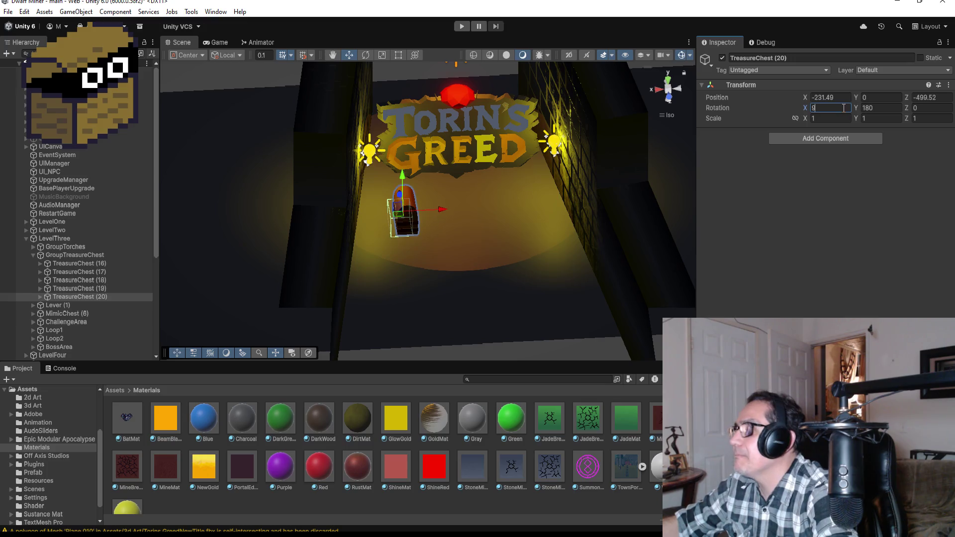
Zero the chest's Z and Y rotation values so it stands upright.
{"action": "key", "text": "Tab"}
{"action": "key", "text": "Tab"}
{"action": "type", "text": "90"}
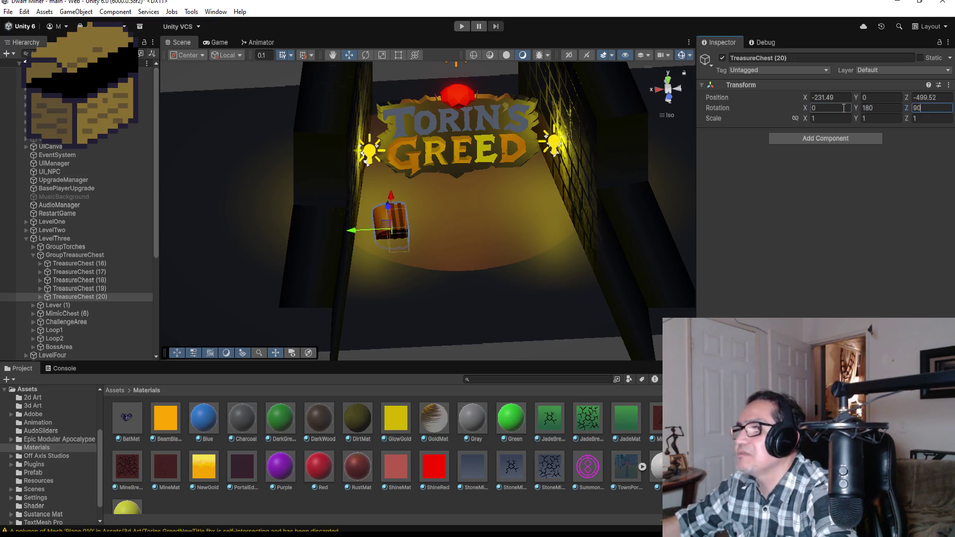
{"action": "key", "text": "BackSpace"}
{"action": "key", "text": "BackSpace"}
{"action": "left_click", "coordinate": [885, 111]}
{"action": "type", "text": "0"}
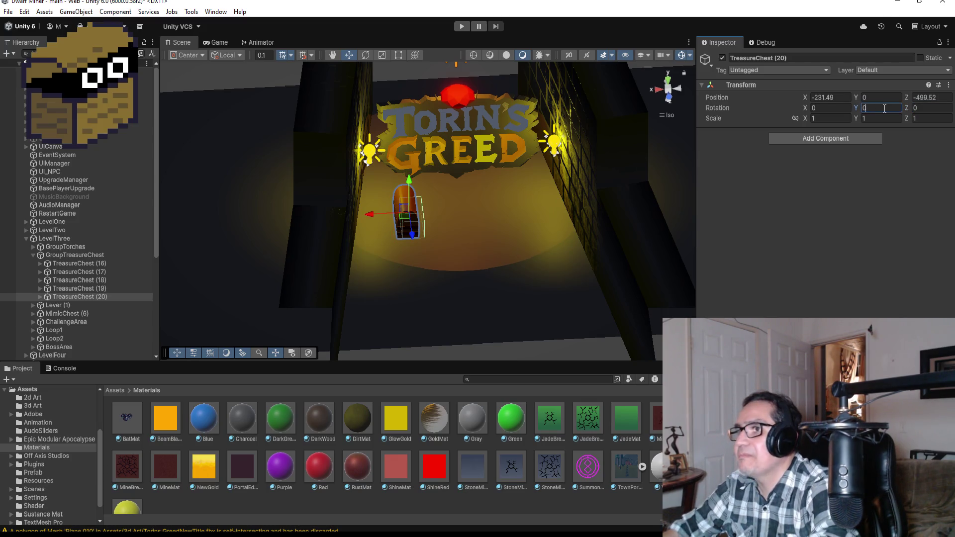
Raise the chest slightly, shift it sideways and turn it about 33.5° around Y.
{"action": "left_click_drag", "start_coordinate": [407, 179], "coordinate": [407, 165]}
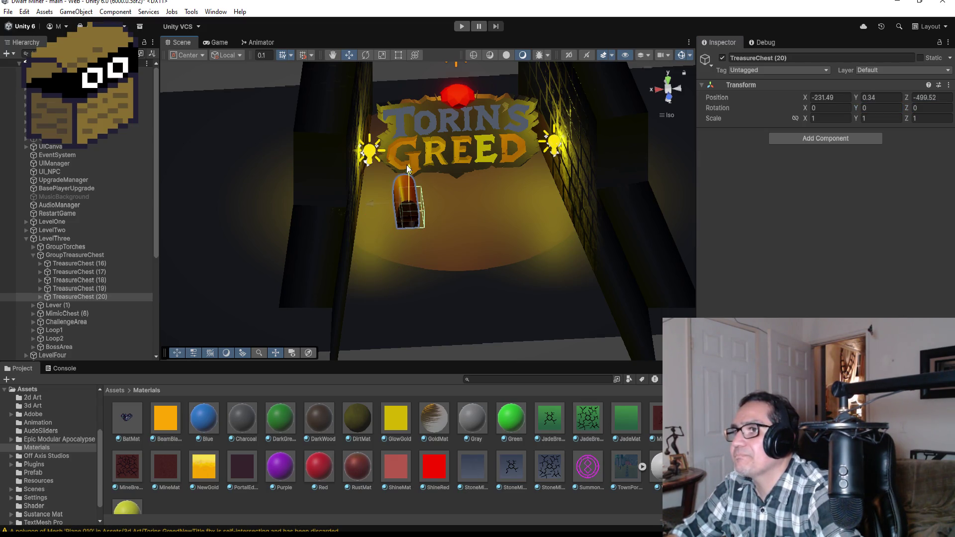
{"action": "scroll", "coordinate": [423, 194], "scroll_direction": "up", "scroll_amount": 2}
{"action": "left_click_drag", "start_coordinate": [375, 198], "coordinate": [363, 196]}
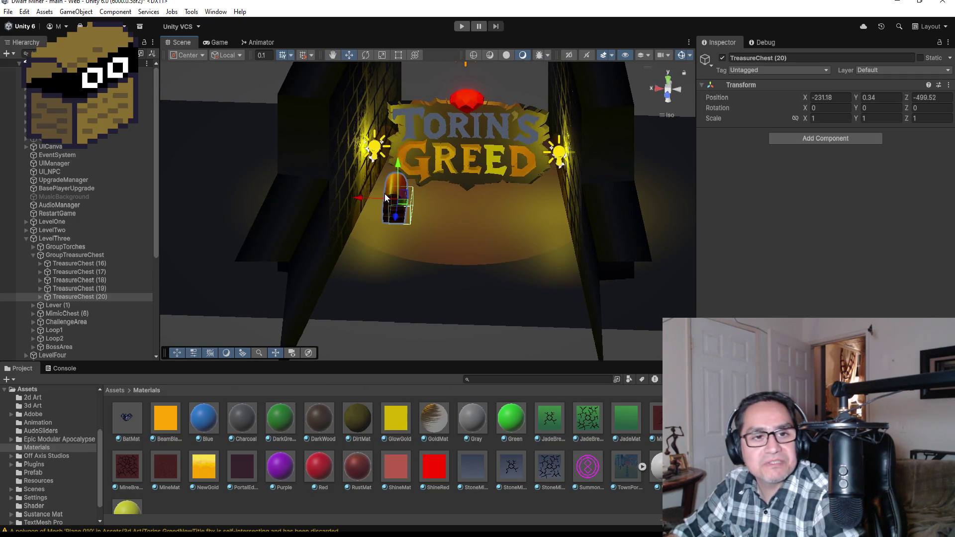
{"action": "left_click", "coordinate": [366, 56]}
{"action": "left_click_drag", "start_coordinate": [429, 210], "coordinate": [400, 219]}
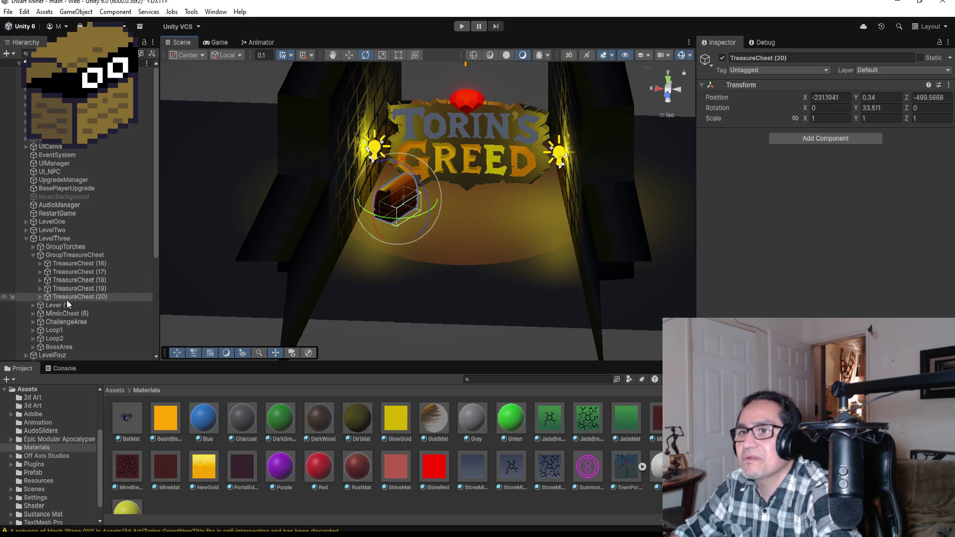
{"action": "left_click", "coordinate": [40, 297]}
{"action": "left_click", "coordinate": [70, 305]}
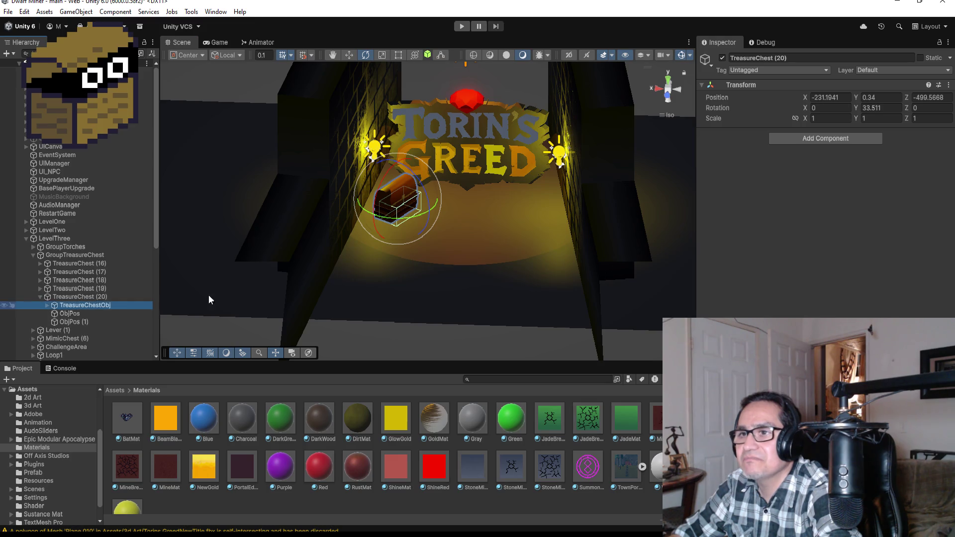
Select the chest's Top lid, try swinging it open, then undo.
{"action": "left_click", "coordinate": [79, 314]}
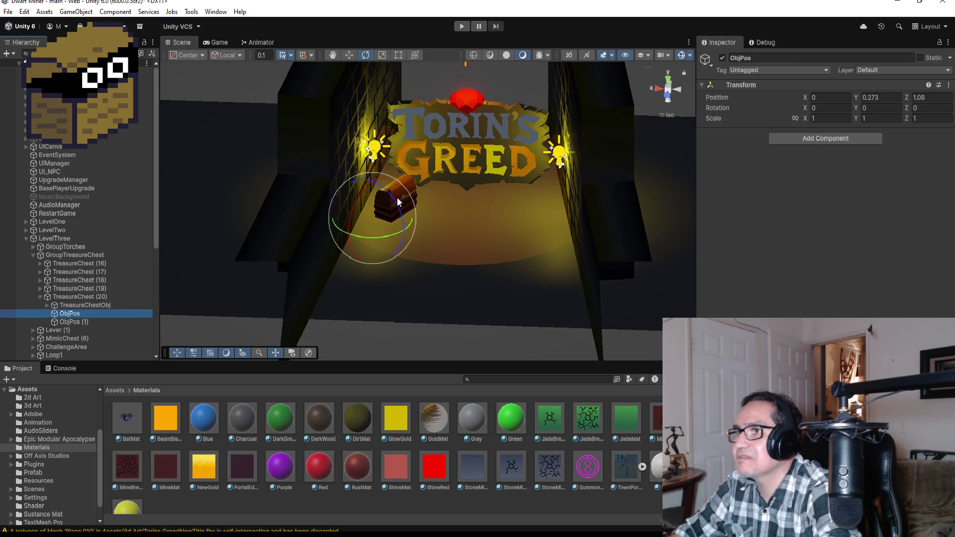
{"action": "left_click", "coordinate": [46, 307]}
{"action": "left_click", "coordinate": [47, 305]}
{"action": "left_click", "coordinate": [79, 322]}
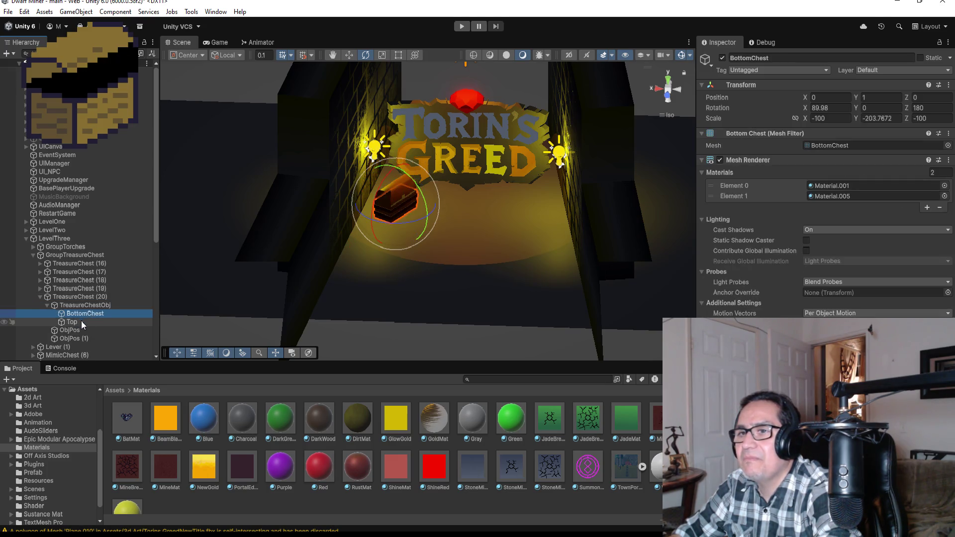
{"action": "left_click_drag", "start_coordinate": [422, 173], "coordinate": [398, 110]}
{"action": "key", "text": "ctrl+z"}
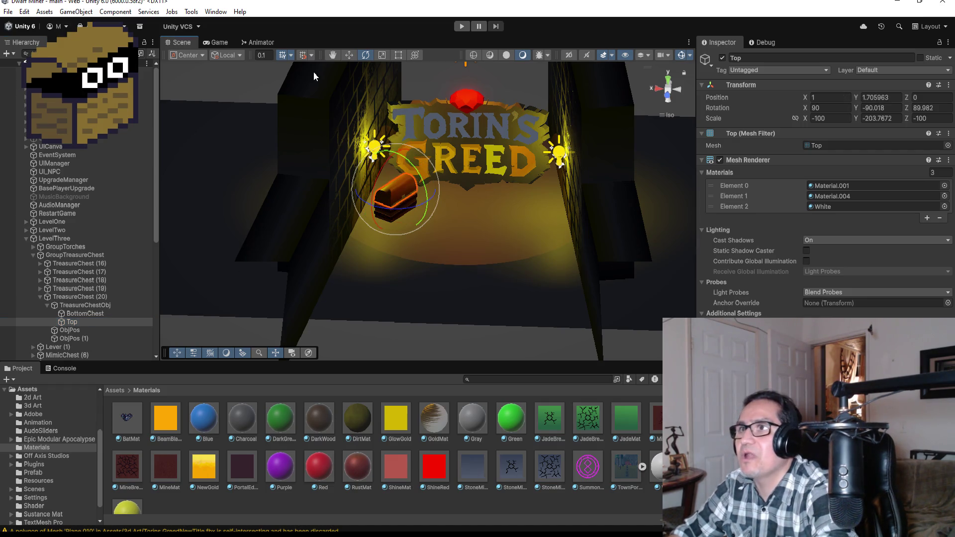
Switch the tool handle to Pivot, rotate the lid around its hinge, then undo.
{"action": "left_click", "coordinate": [198, 56]}
{"action": "left_click", "coordinate": [192, 78]}
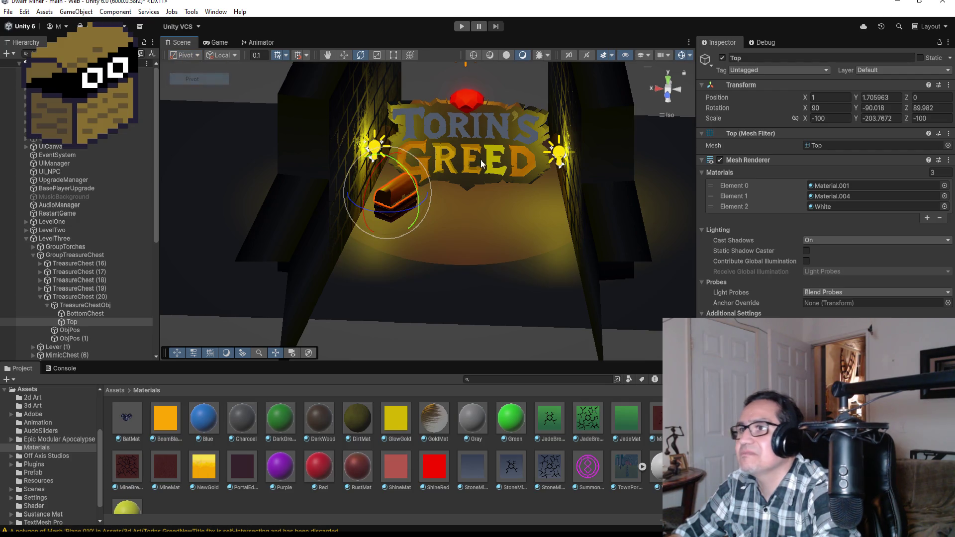
{"action": "left_click_drag", "start_coordinate": [413, 174], "coordinate": [387, 99]}
{"action": "key", "text": "ctrl+z"}
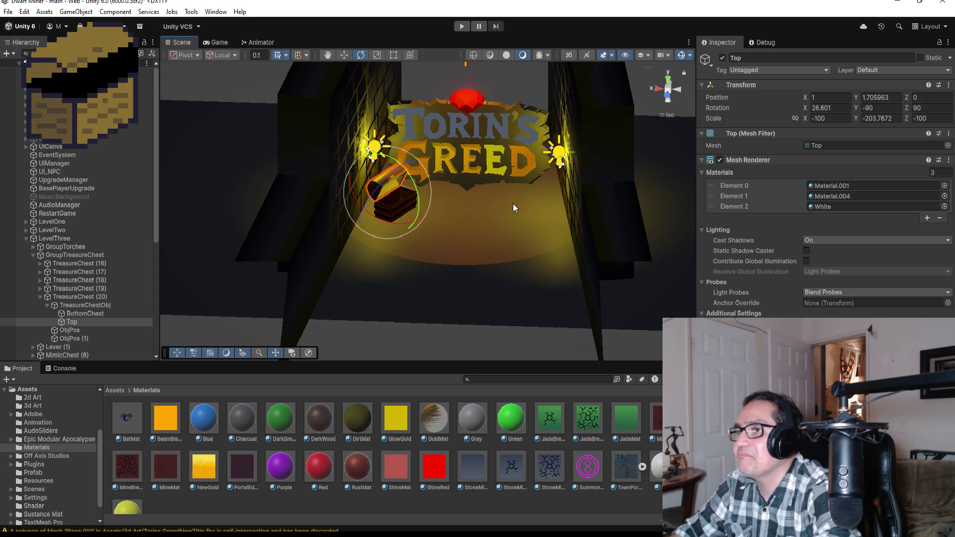
{"action": "left_click", "coordinate": [677, 213]}
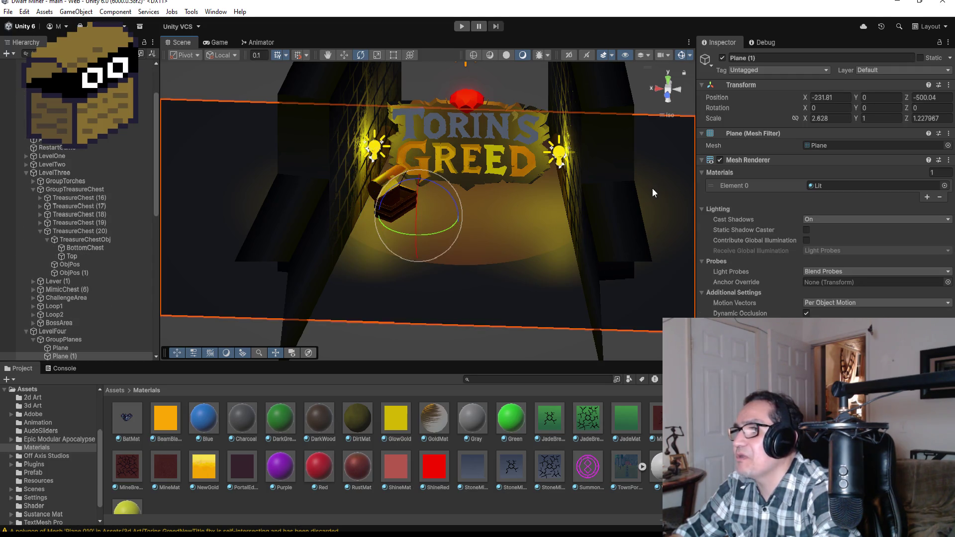
Stretch the left cracked-brick wall upward with the Rect tool.
{"action": "left_click", "coordinate": [312, 240]}
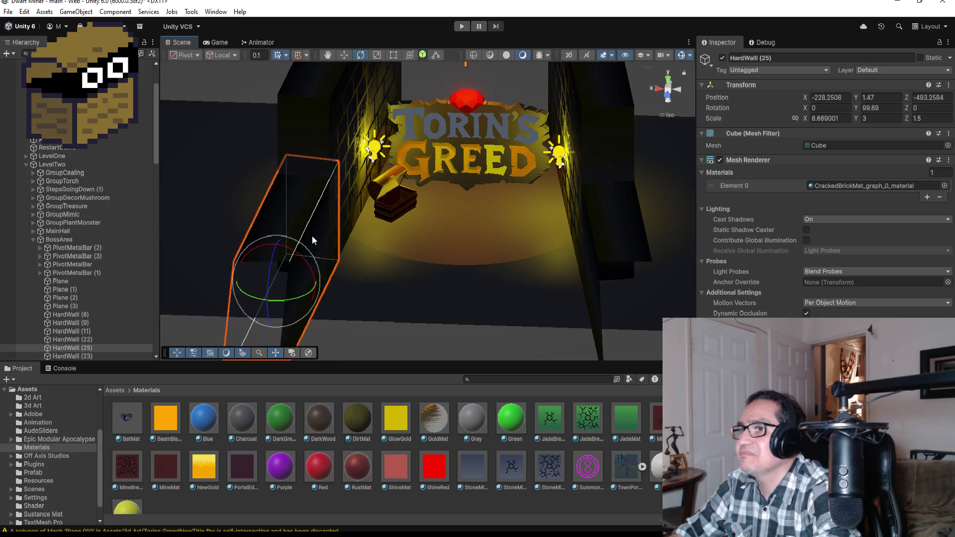
{"action": "left_click", "coordinate": [390, 54]}
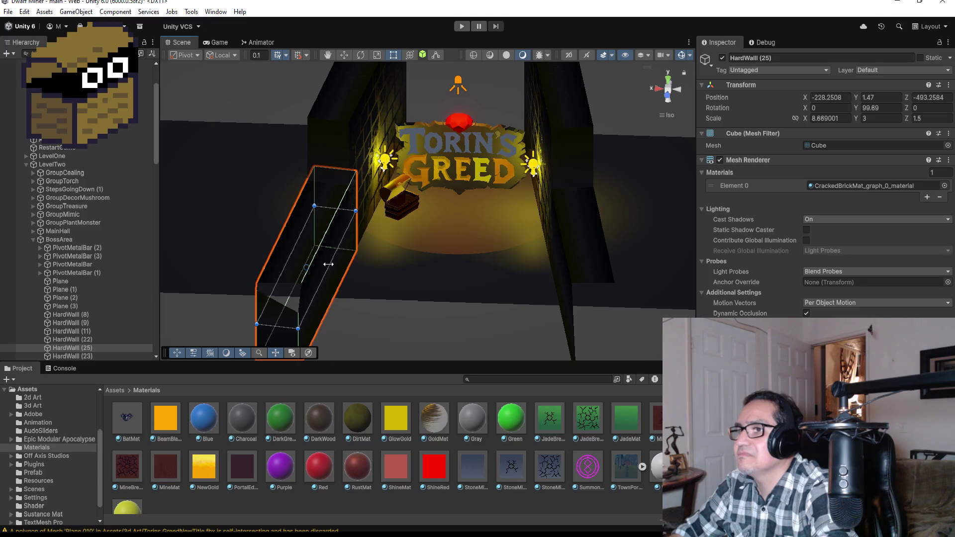
{"action": "mouse_move", "coordinate": [331, 260]}
{"action": "left_mouse_down"}
{"action": "mouse_move", "coordinate": [334, 202]}
{"action": "mouse_move", "coordinate": [293, 160]}
{"action": "left_mouse_up"}
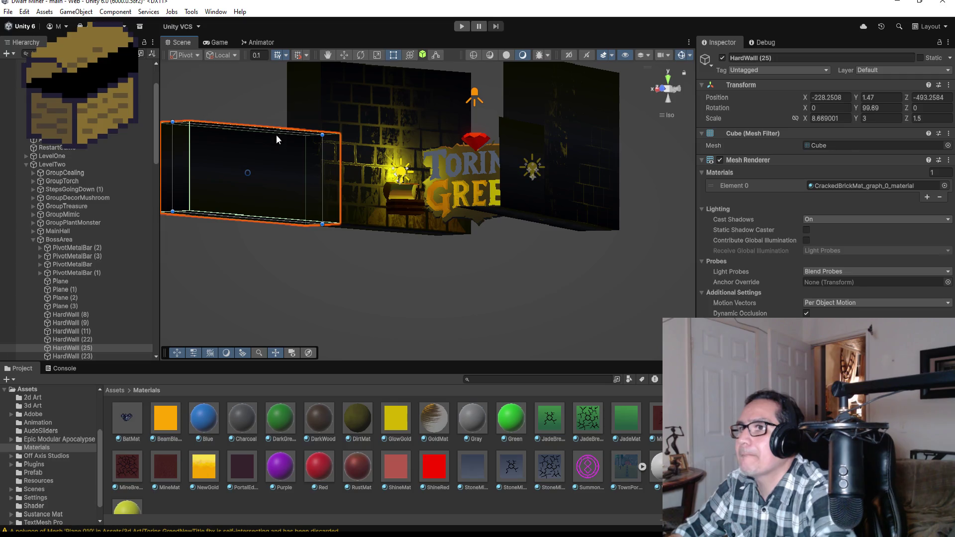
{"action": "left_click_drag", "start_coordinate": [275, 131], "coordinate": [269, 41]}
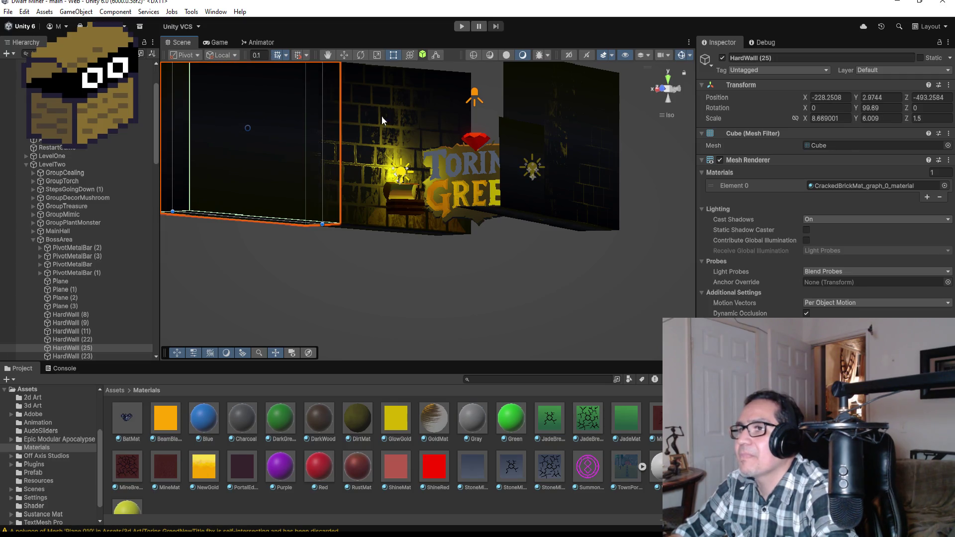
{"action": "left_click_drag", "start_coordinate": [378, 112], "coordinate": [324, 105]}
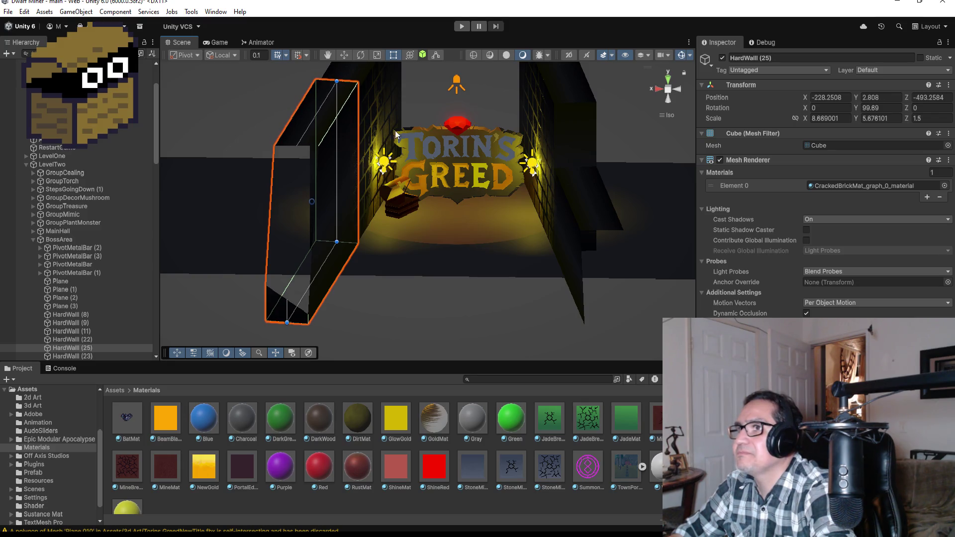
Stretch the right cracked-brick wall upward to match, then frame the title sign.
{"action": "left_click", "coordinate": [587, 232]}
{"action": "left_click", "coordinate": [598, 242]}
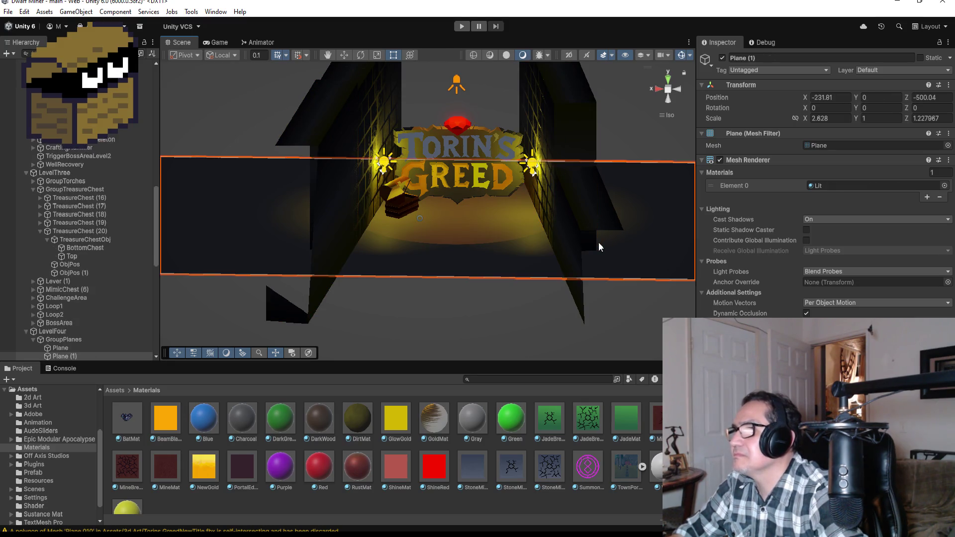
{"action": "left_click_drag", "start_coordinate": [624, 243], "coordinate": [666, 241]}
{"action": "left_click", "coordinate": [655, 219]}
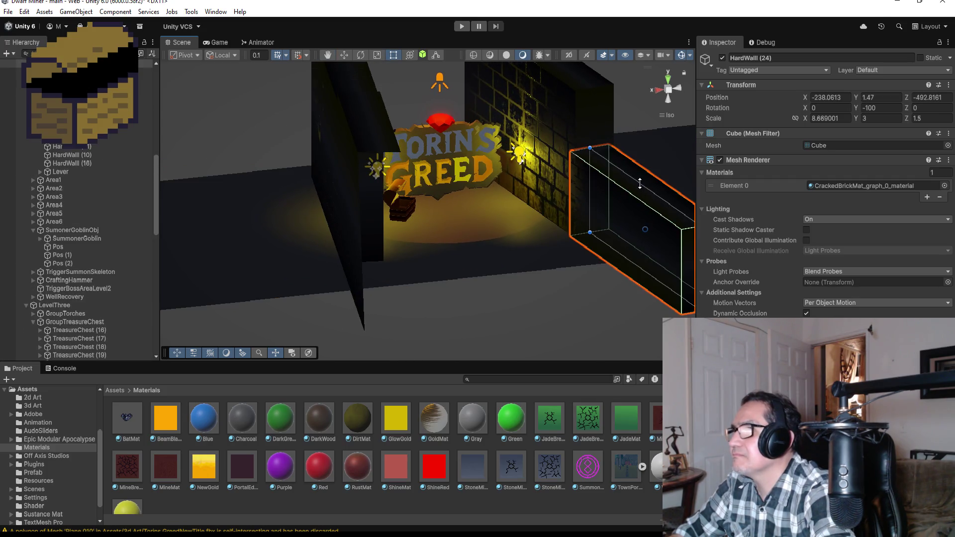
{"action": "left_click_drag", "start_coordinate": [640, 183], "coordinate": [634, 125]}
{"action": "left_click_drag", "start_coordinate": [635, 115], "coordinate": [635, 113]}
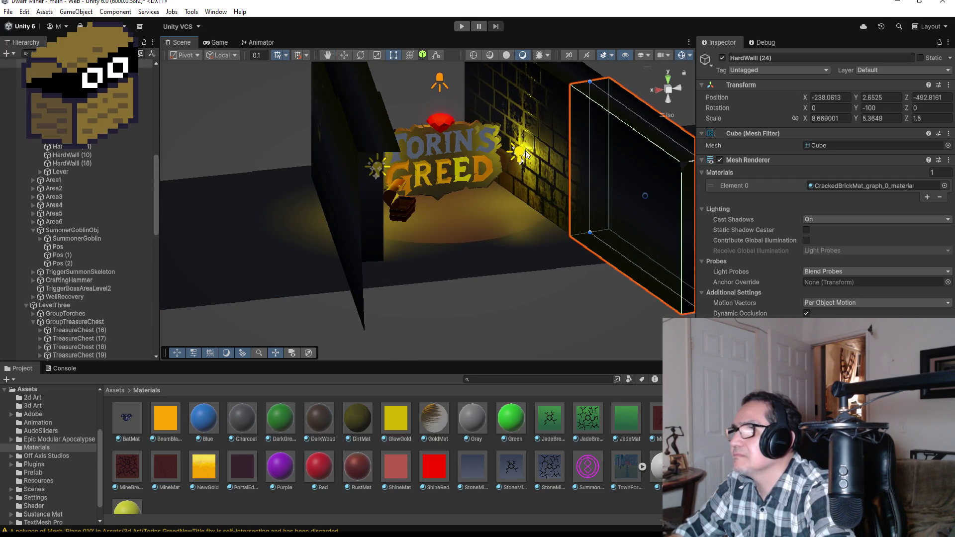
{"action": "left_click", "coordinate": [495, 160]}
{"action": "key", "text": "f"}
{"action": "mouse_move", "coordinate": [496, 160]}
{"action": "left_mouse_down"}
{"action": "mouse_move", "coordinate": [570, 259]}
{"action": "mouse_move", "coordinate": [518, 228]}
{"action": "mouse_move", "coordinate": [479, 335]}
{"action": "left_mouse_up"}
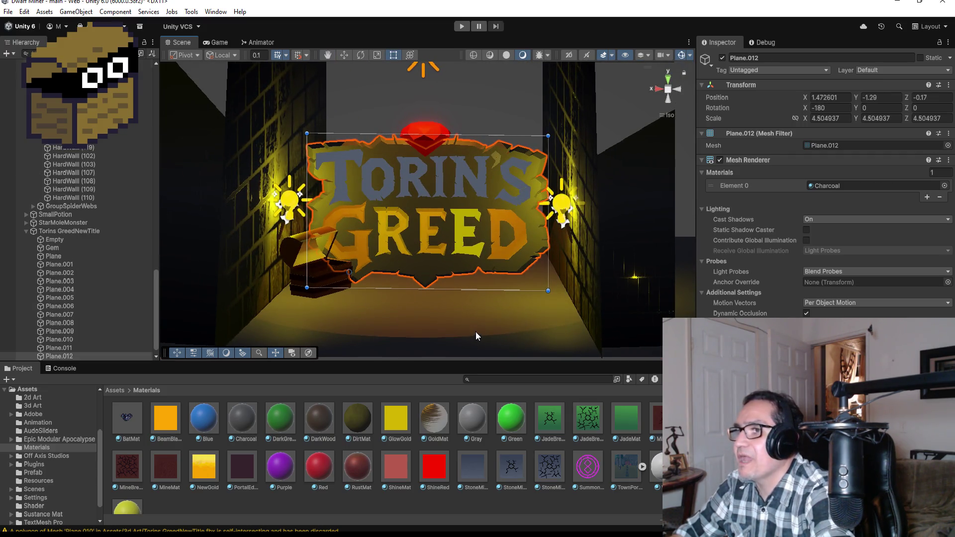
Select the whole TreasureChest (20) object in the Hierarchy.
{"action": "left_click", "coordinate": [356, 287]}
{"action": "left_click", "coordinate": [335, 273]}
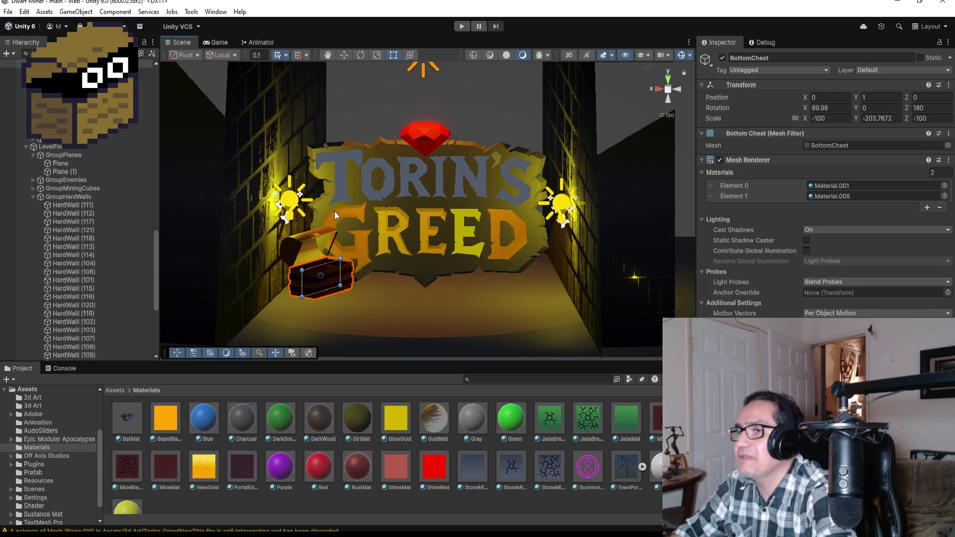
{"action": "left_click", "coordinate": [32, 197]}
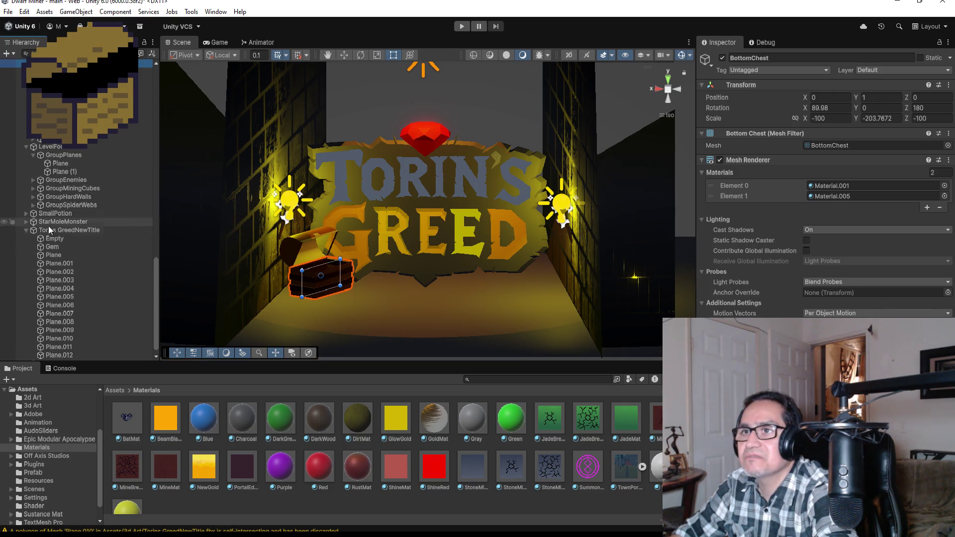
{"action": "scroll", "coordinate": [58, 151], "scroll_direction": "up", "scroll_amount": 3}
{"action": "left_click", "coordinate": [52, 149]}
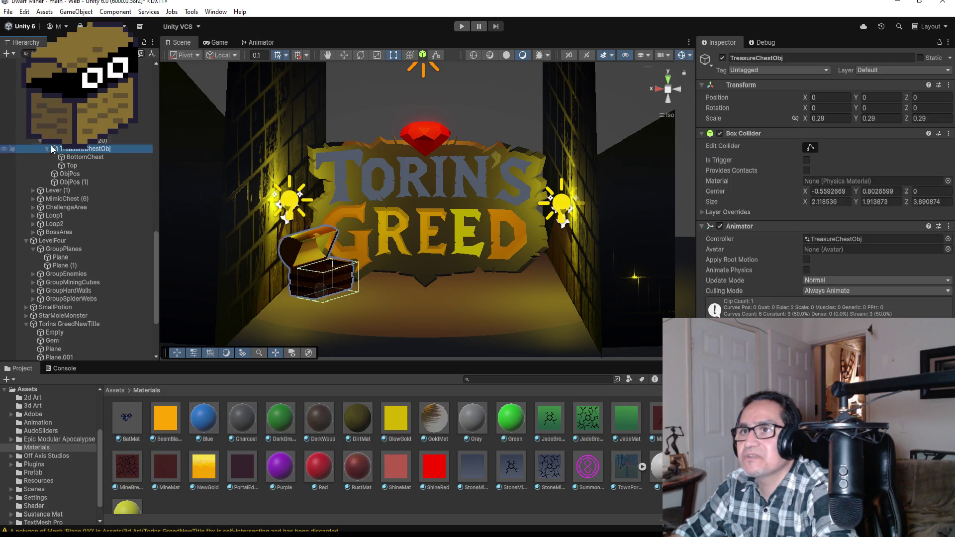
{"action": "left_click", "coordinate": [52, 141]}
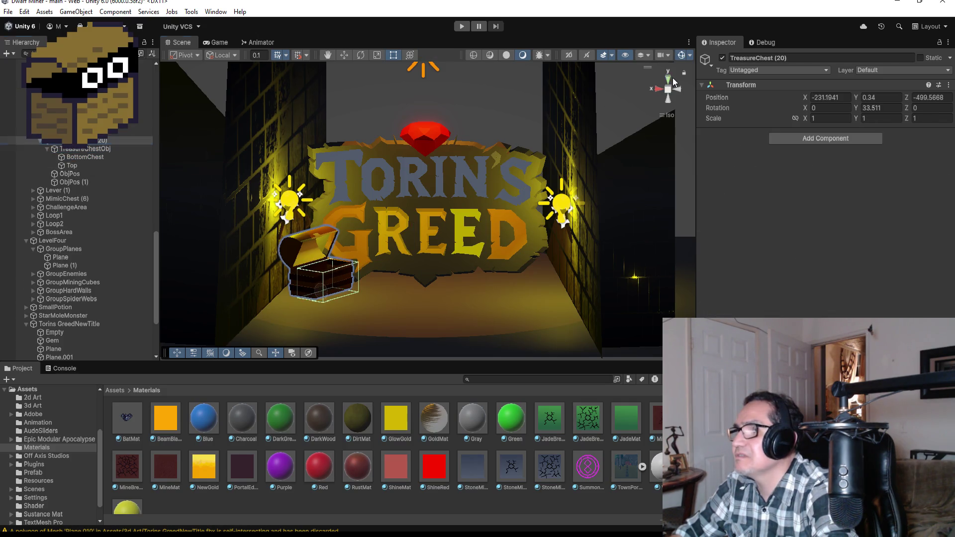
In Top view, nudge the chest slightly along X with the Move tool.
{"action": "left_click", "coordinate": [671, 78]}
{"action": "left_click", "coordinate": [344, 54]}
{"action": "left_click_drag", "start_coordinate": [502, 124], "coordinate": [506, 117]}
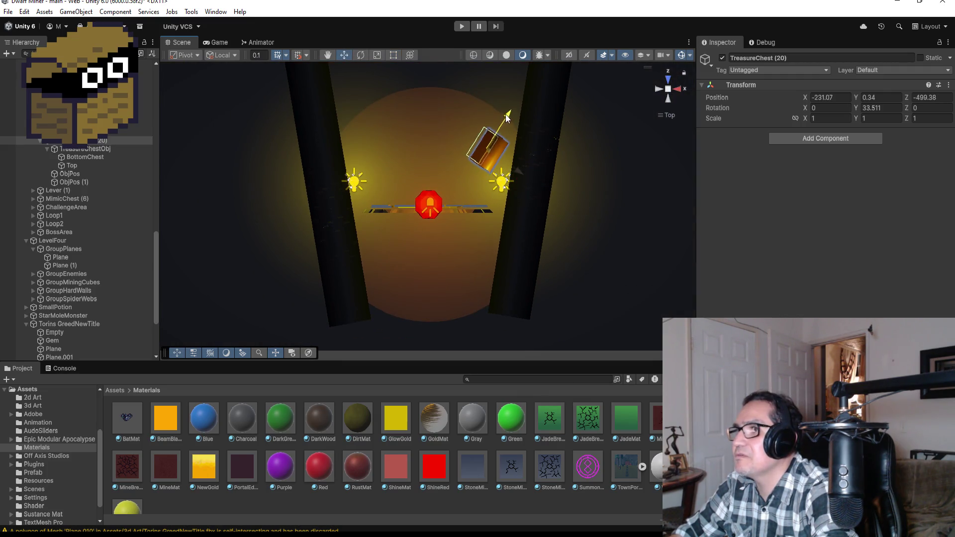
{"action": "left_click_drag", "start_coordinate": [522, 168], "coordinate": [513, 168]}
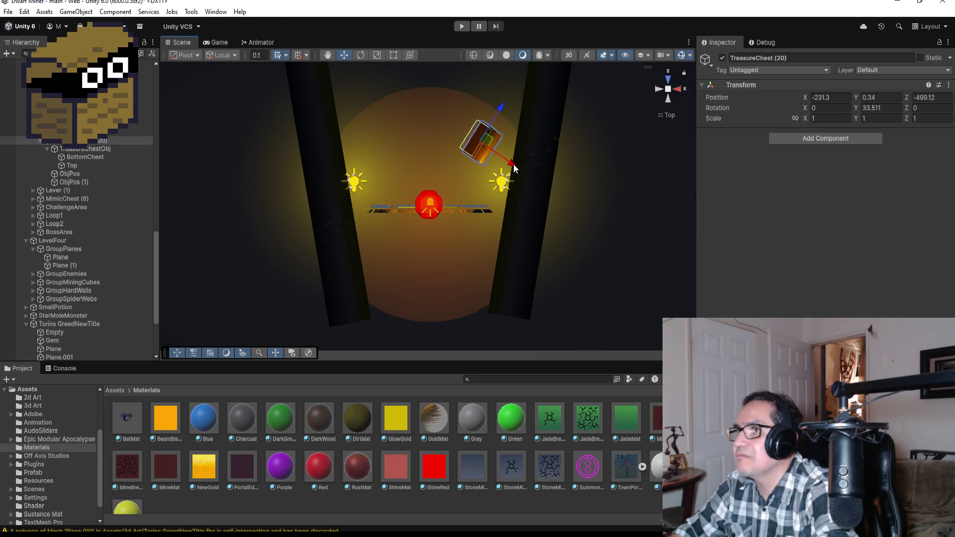
{"action": "key", "text": "f"}
Orbit, zoom and pan so the chest and sign are framed, then deselect.
{"action": "mouse_move", "coordinate": [496, 227]}
{"action": "left_mouse_down", "text": "alt"}
{"action": "mouse_move", "coordinate": [584, 299]}
{"action": "mouse_move", "coordinate": [798, 204]}
{"action": "mouse_move", "coordinate": [787, 194]}
{"action": "mouse_move", "coordinate": [604, 237]}
{"action": "mouse_move", "coordinate": [607, 207]}
{"action": "mouse_move", "coordinate": [624, 215]}
{"action": "mouse_move", "coordinate": [617, 227]}
{"action": "left_mouse_up", "text": "alt"}
{"action": "scroll", "coordinate": [637, 219], "scroll_direction": "down", "scroll_amount": 5}
{"action": "scroll", "coordinate": [617, 230], "scroll_direction": "up", "scroll_amount": 3}
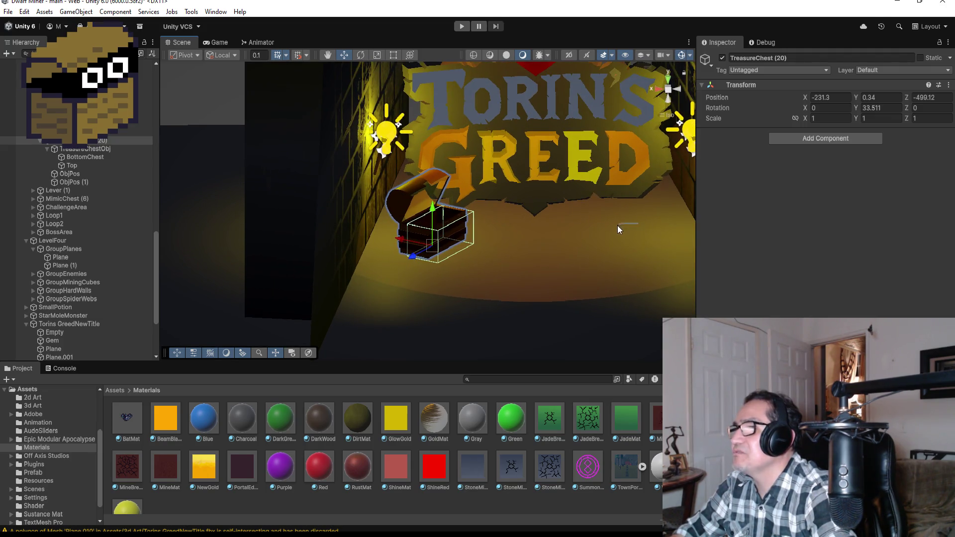
{"action": "mouse_move", "coordinate": [634, 231]}
{"action": "left_mouse_down"}
{"action": "mouse_move", "coordinate": [605, 224]}
{"action": "mouse_move", "coordinate": [593, 237]}
{"action": "mouse_move", "coordinate": [525, 254]}
{"action": "mouse_move", "coordinate": [474, 254]}
{"action": "mouse_move", "coordinate": [494, 279]}
{"action": "left_mouse_up"}
{"action": "scroll", "coordinate": [467, 258], "scroll_direction": "up", "scroll_amount": 1}
{"action": "left_click", "coordinate": [449, 293]}
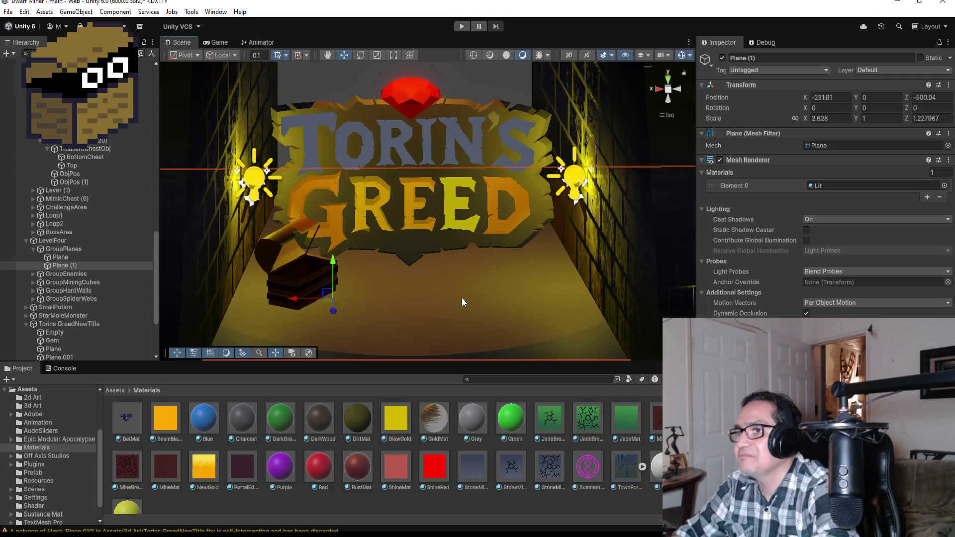
{"action": "left_click", "coordinate": [479, 82]}
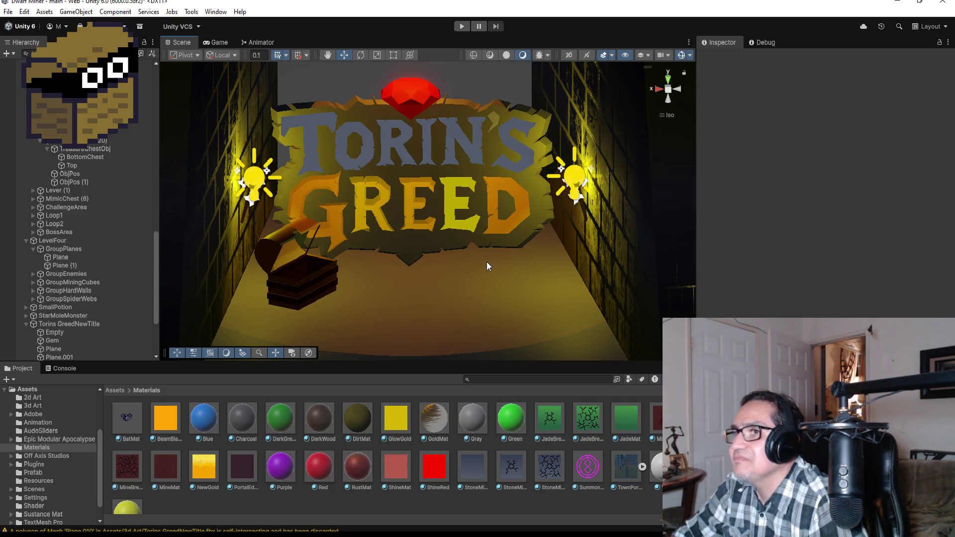
Browse the Scene view's layer visibility, debug draw mode, camera and gizmo options.
{"action": "left_click", "coordinate": [647, 55]}
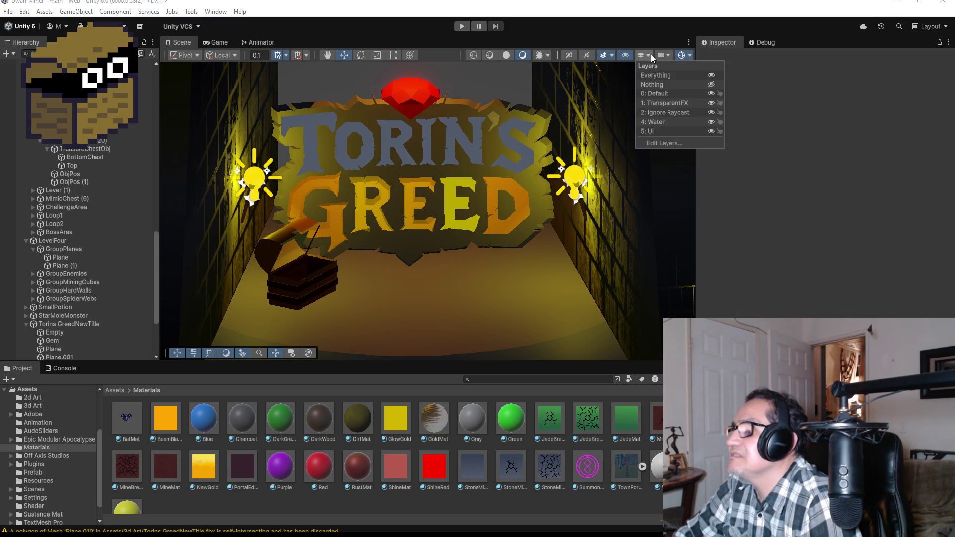
{"action": "left_click", "coordinate": [556, 55]}
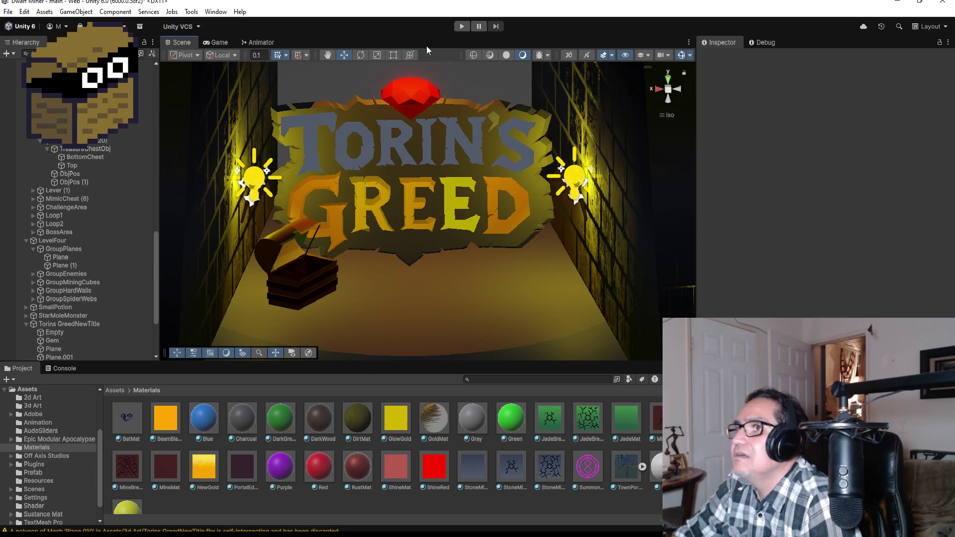
{"action": "left_click", "coordinate": [547, 55]}
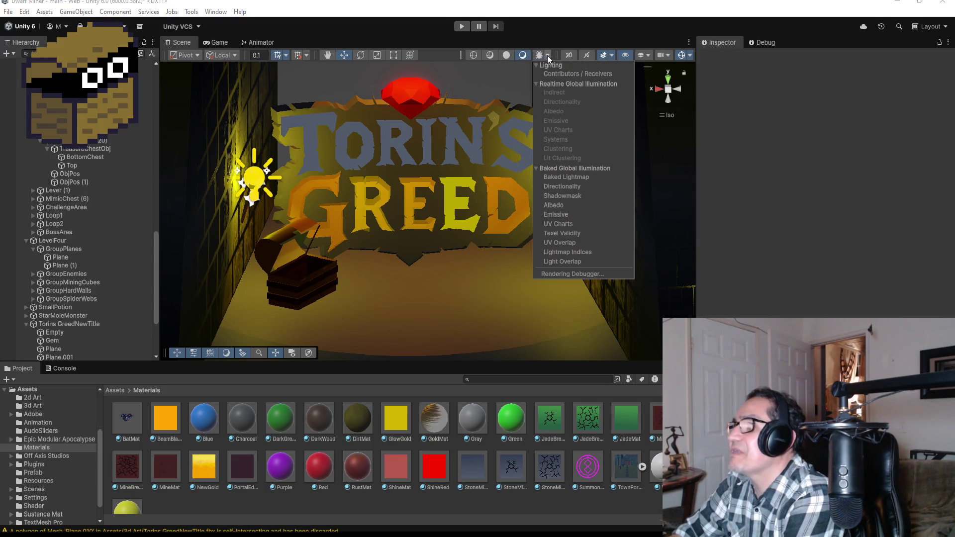
{"action": "left_click", "coordinate": [612, 54]}
{"action": "left_click", "coordinate": [626, 55]}
{"action": "left_click", "coordinate": [625, 55]}
{"action": "left_click", "coordinate": [649, 55]}
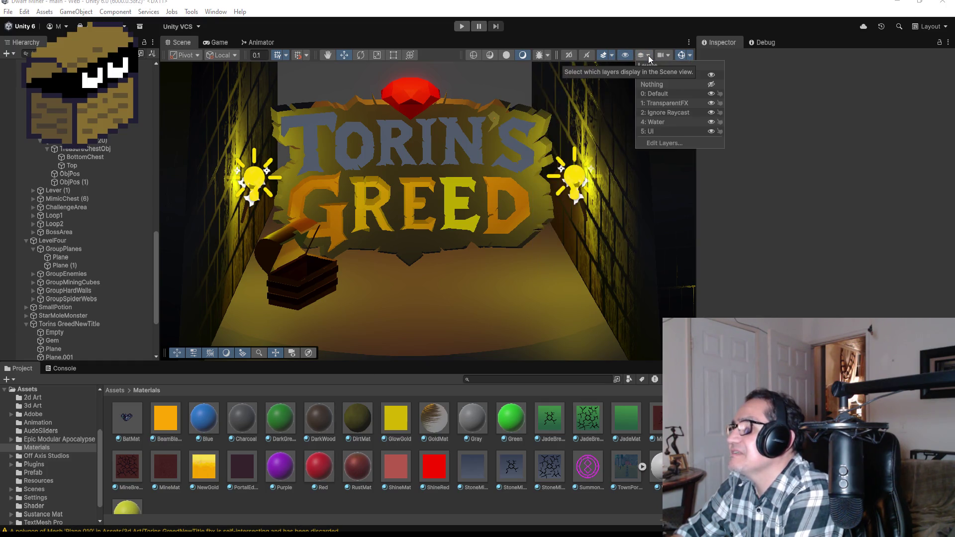
{"action": "left_click", "coordinate": [663, 56]}
{"action": "left_click", "coordinate": [663, 55]}
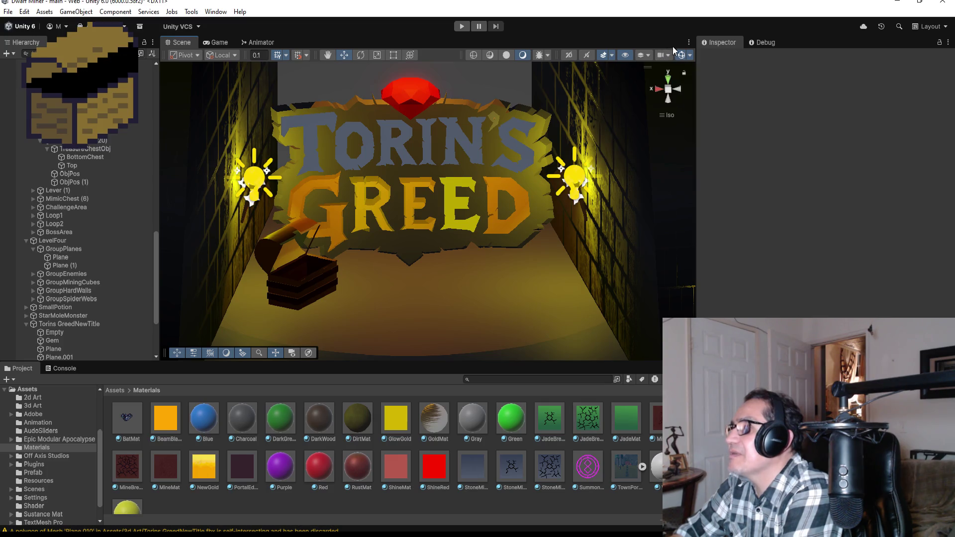
{"action": "left_click", "coordinate": [690, 56]}
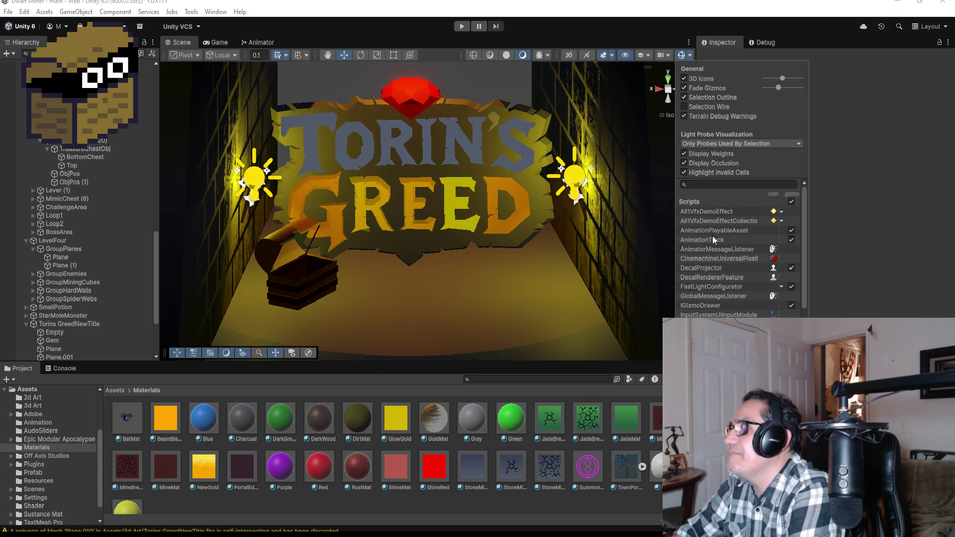
{"action": "left_click", "coordinate": [598, 31]}
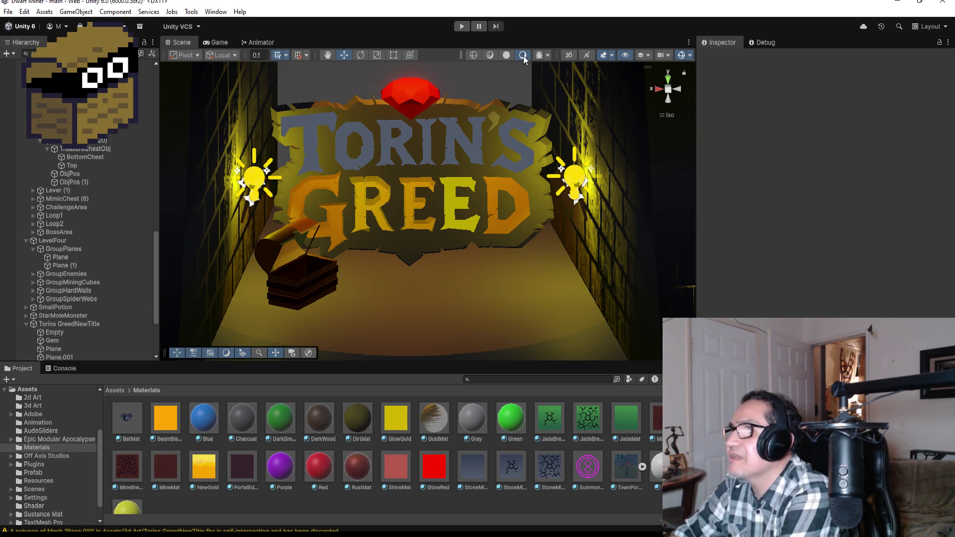
Try Unlit, Wireframe and a debug draw mode, then return to lit shading.
{"action": "left_click", "coordinate": [506, 56]}
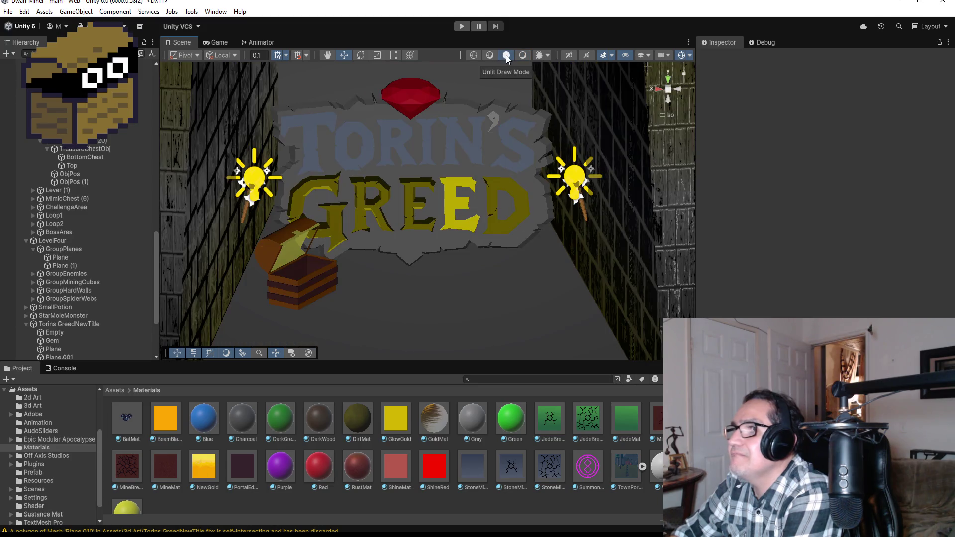
{"action": "left_click", "coordinate": [520, 55]}
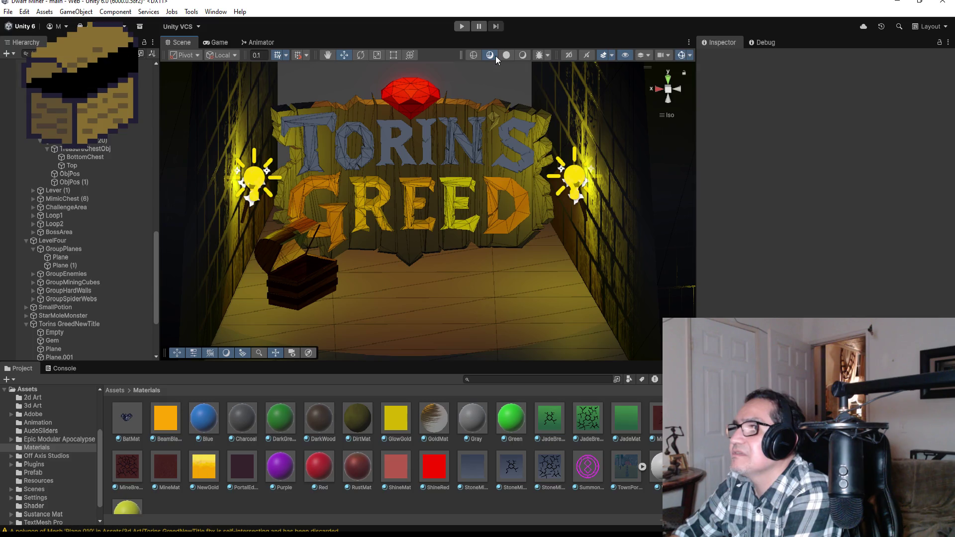
{"action": "left_click", "coordinate": [477, 56]}
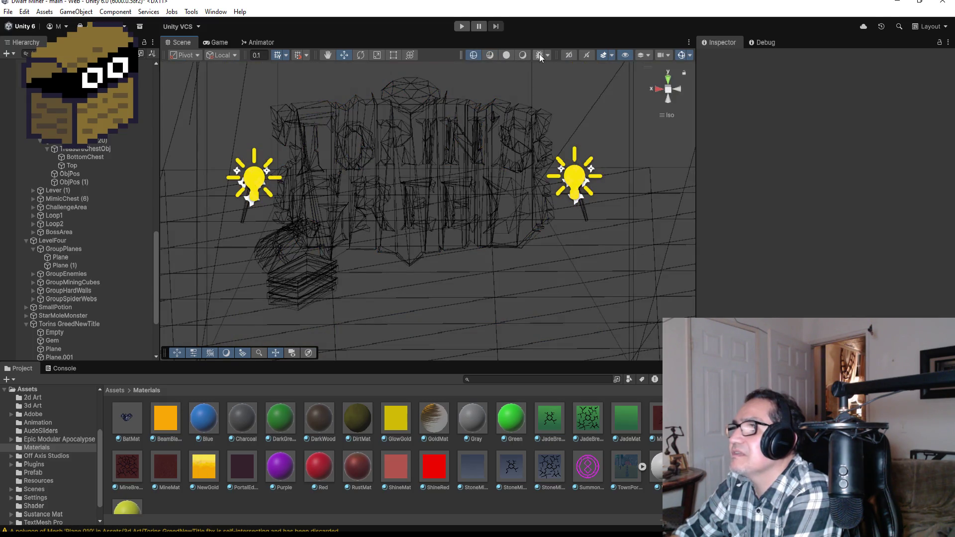
{"action": "left_click", "coordinate": [539, 53]}
{"action": "left_click", "coordinate": [522, 55]}
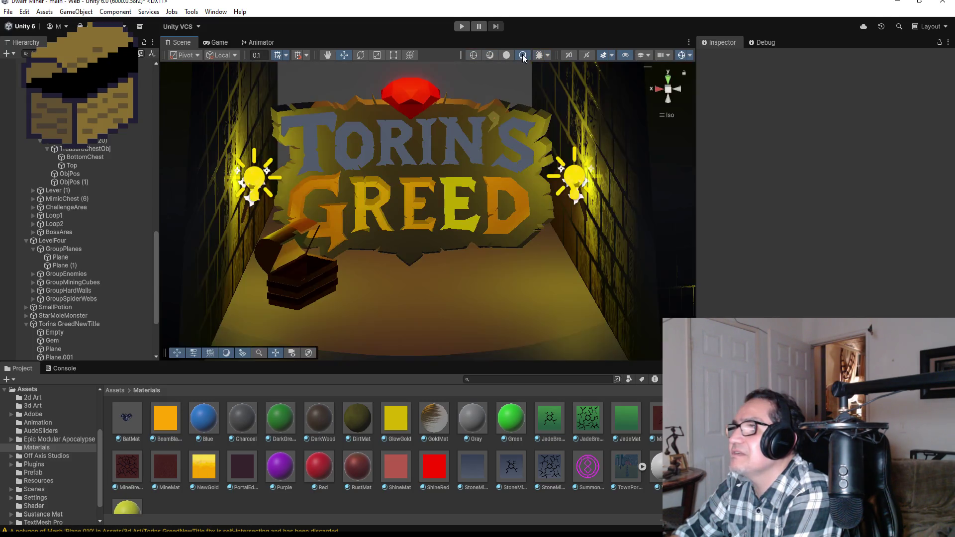
{"action": "left_click", "coordinate": [548, 55]}
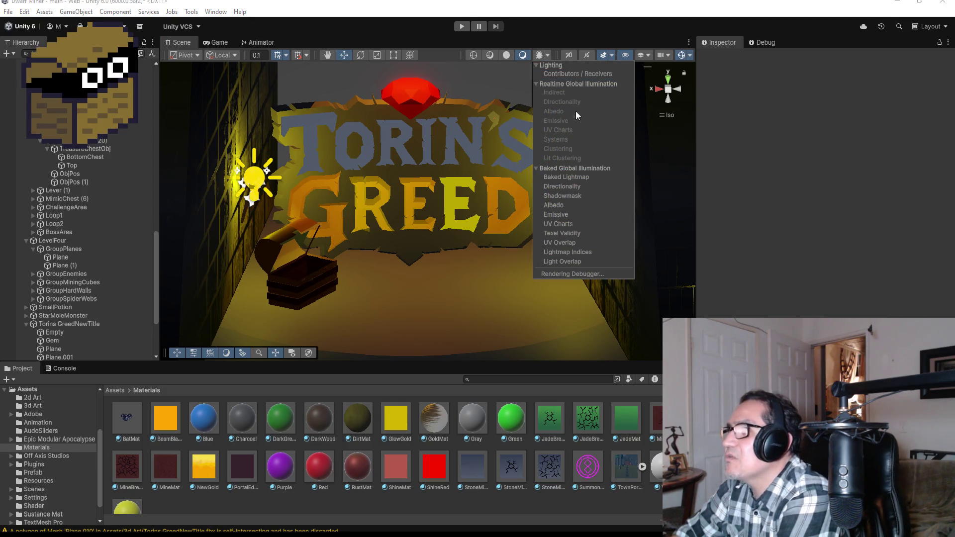
{"action": "left_click", "coordinate": [588, 54]}
Turn scene audio on and look through the effects, visibility, camera and grid options.
{"action": "left_click", "coordinate": [587, 55]}
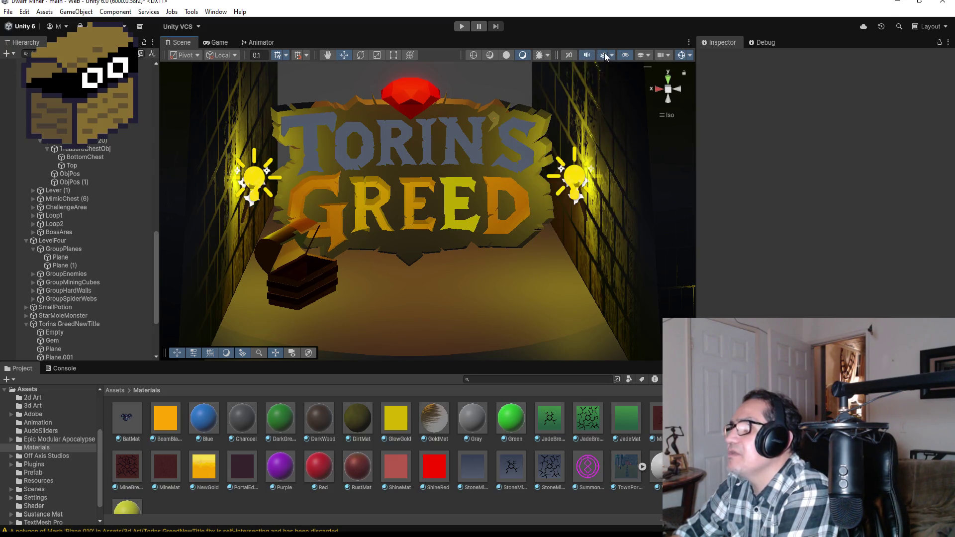
{"action": "left_click", "coordinate": [610, 55]}
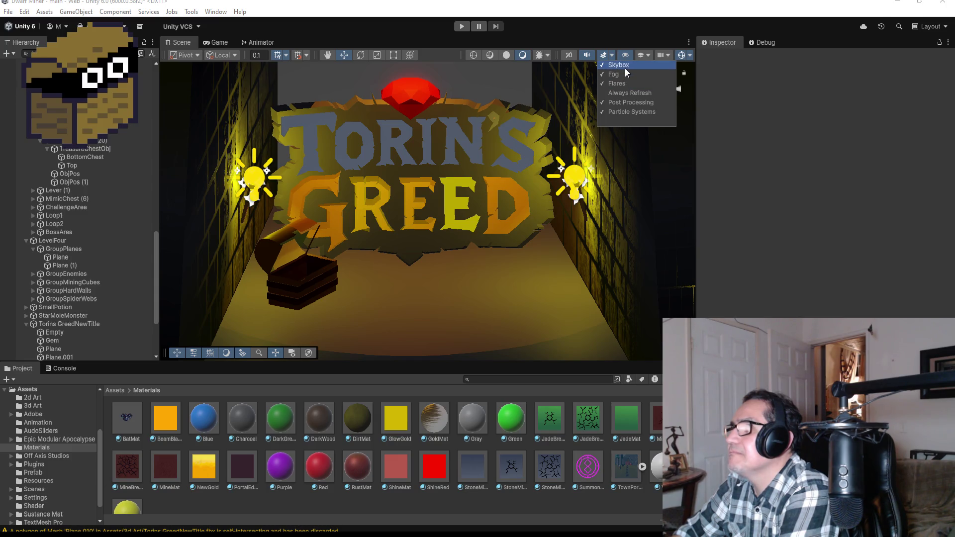
{"action": "left_click", "coordinate": [625, 55]}
{"action": "left_click", "coordinate": [626, 55]}
{"action": "left_click", "coordinate": [645, 56]}
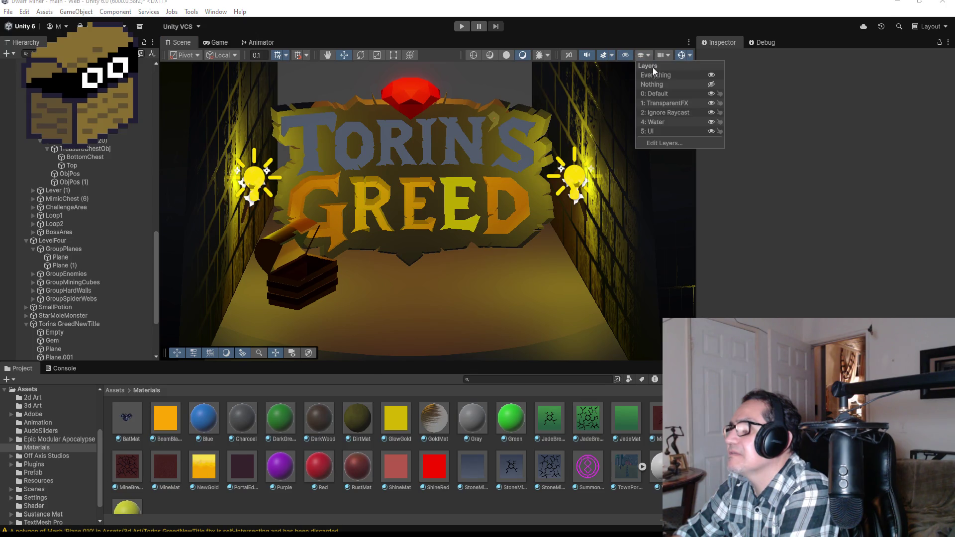
{"action": "left_click", "coordinate": [652, 49]}
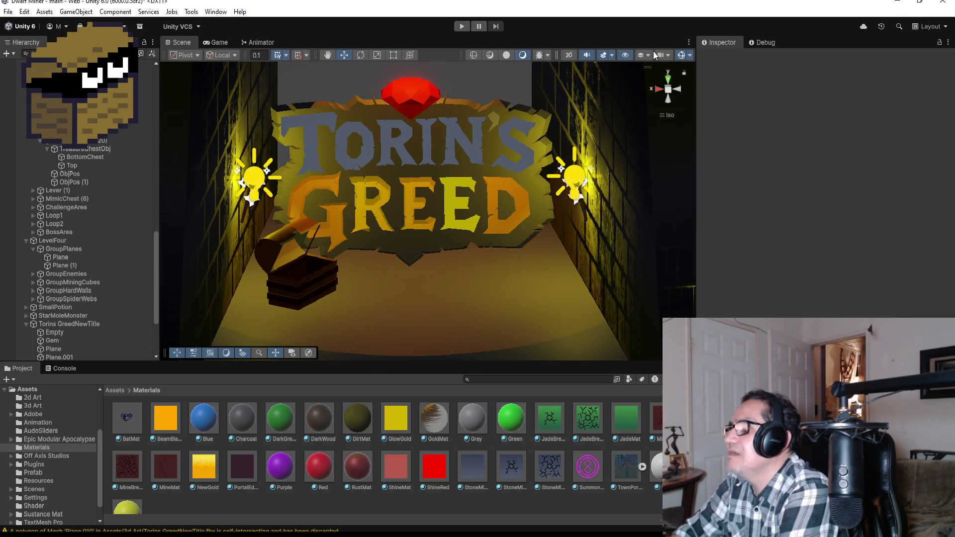
{"action": "left_click", "coordinate": [670, 53]}
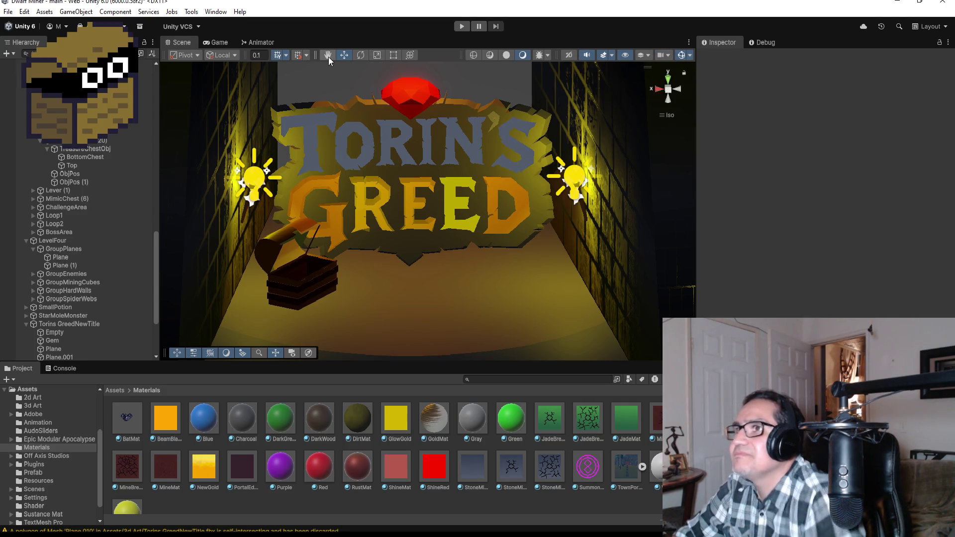
{"action": "left_click", "coordinate": [287, 54]}
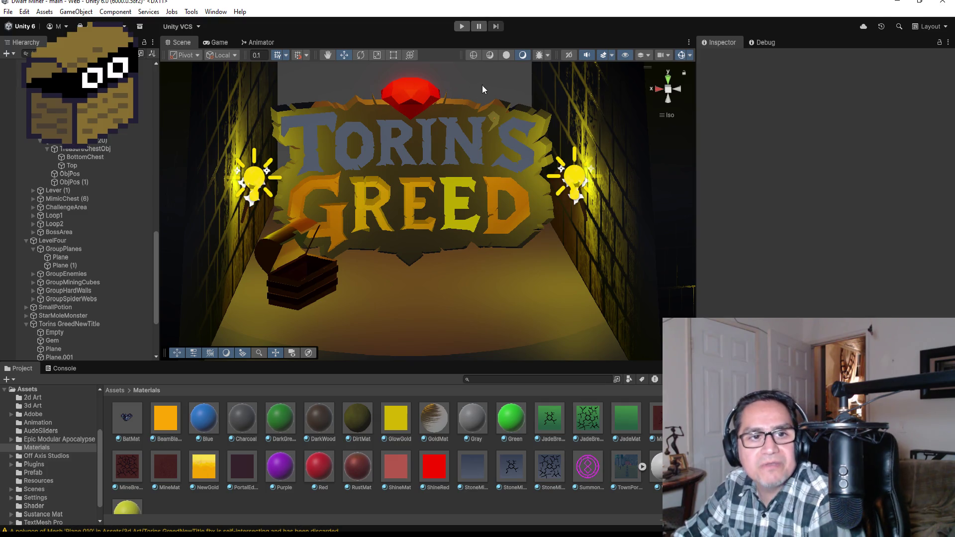
In the Gizmos dropdown, turn off 3D Icons for small flat light icons and toggle the selection outline.
{"action": "left_click", "coordinate": [690, 54]}
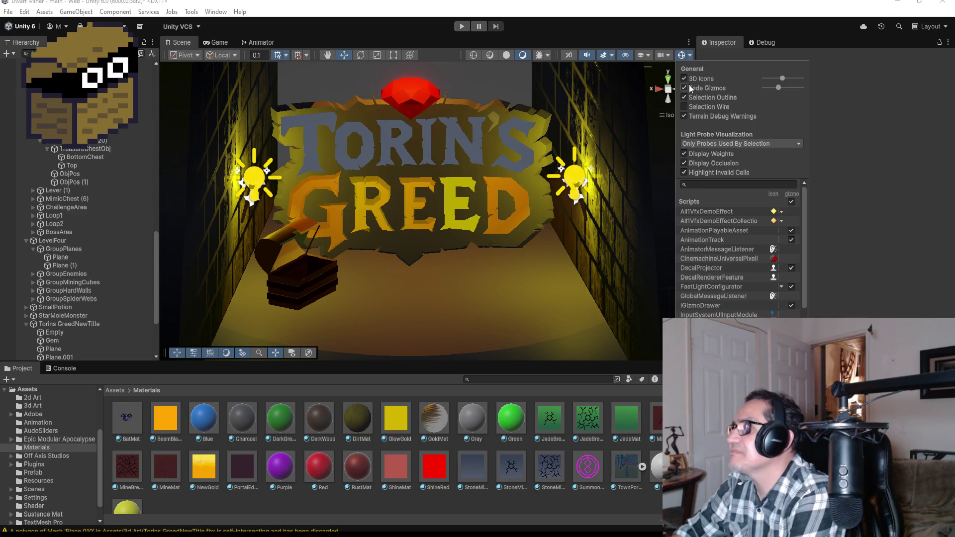
{"action": "left_click", "coordinate": [684, 78]}
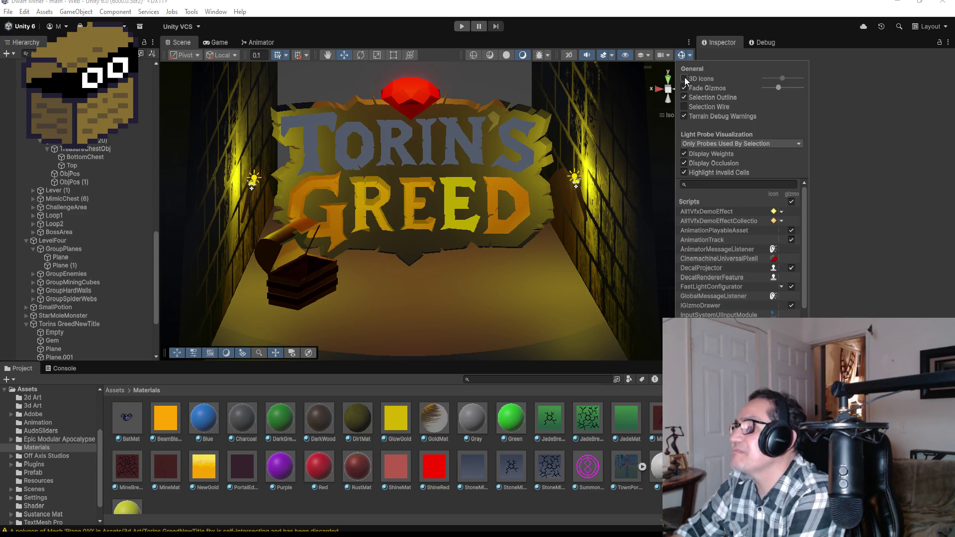
{"action": "left_click", "coordinate": [684, 78]}
{"action": "left_click", "coordinate": [684, 78]}
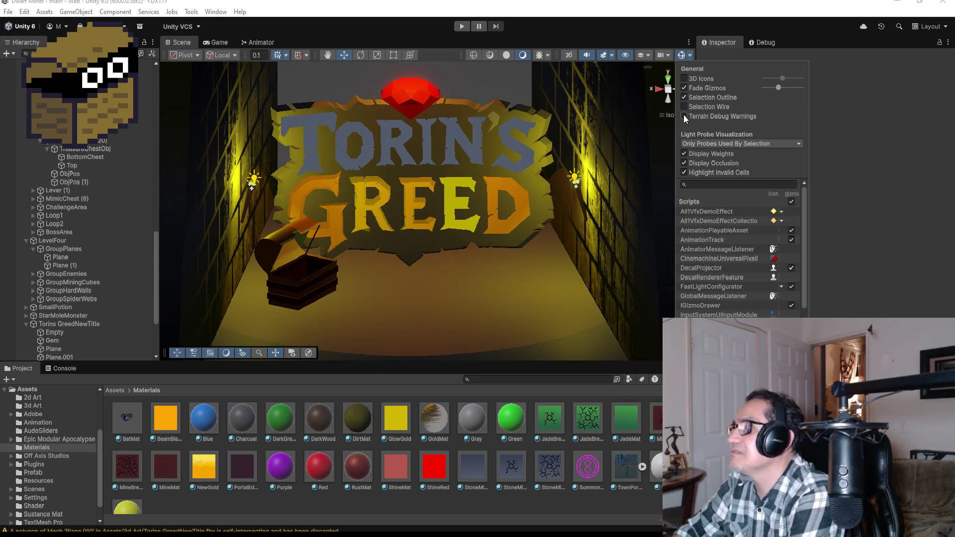
{"action": "left_click", "coordinate": [684, 96]}
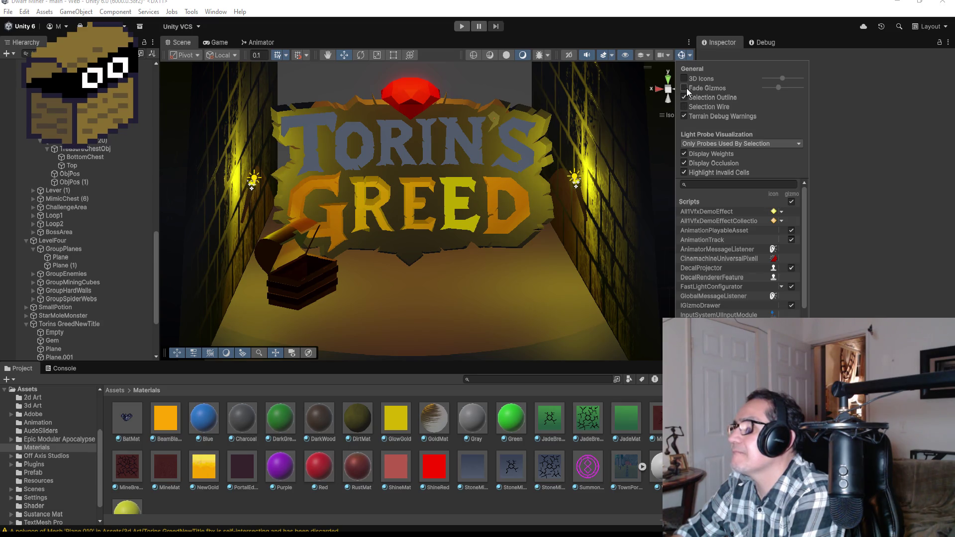
{"action": "left_click", "coordinate": [687, 77]}
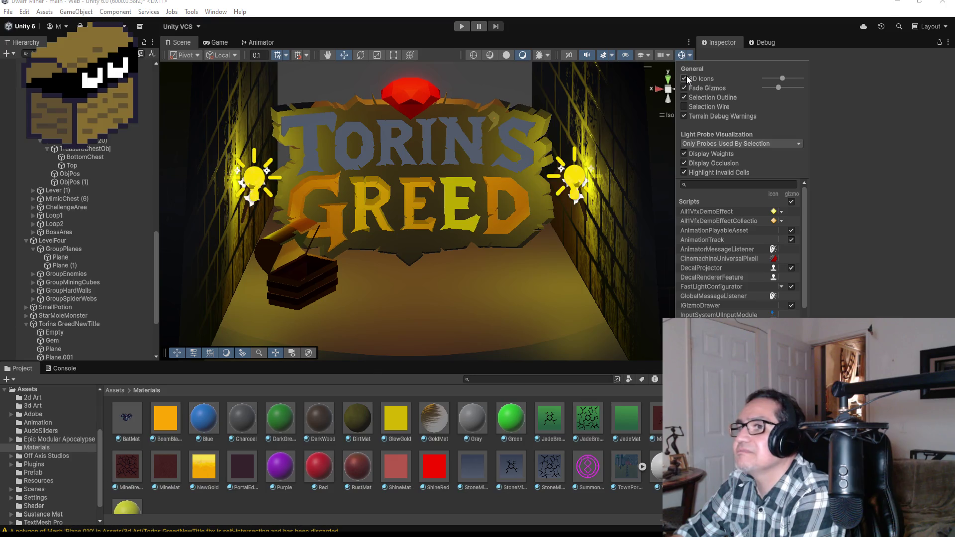
{"action": "left_click", "coordinate": [687, 77]}
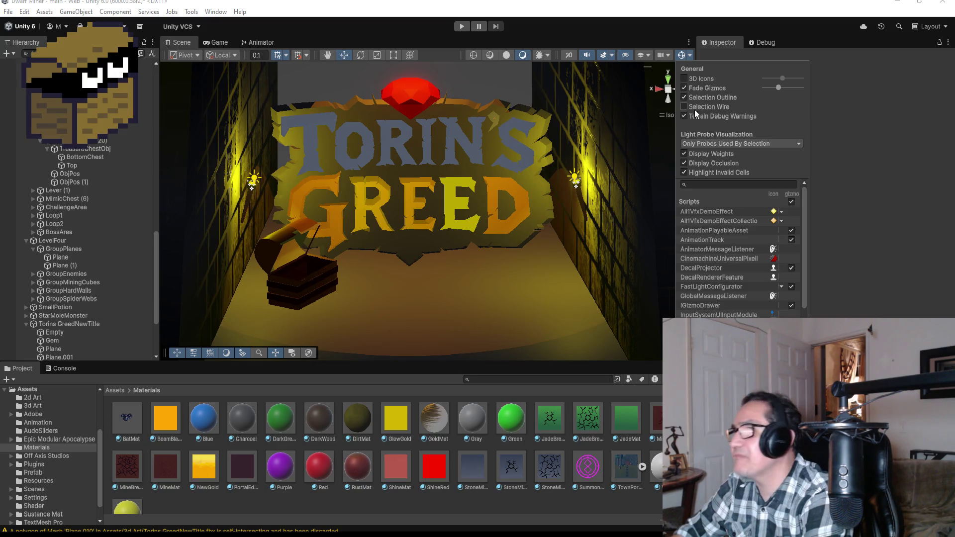
Turn off Highlight Invalid Cells, enable gizmos for every script, and keep light icons flat.
{"action": "left_click", "coordinate": [684, 163]}
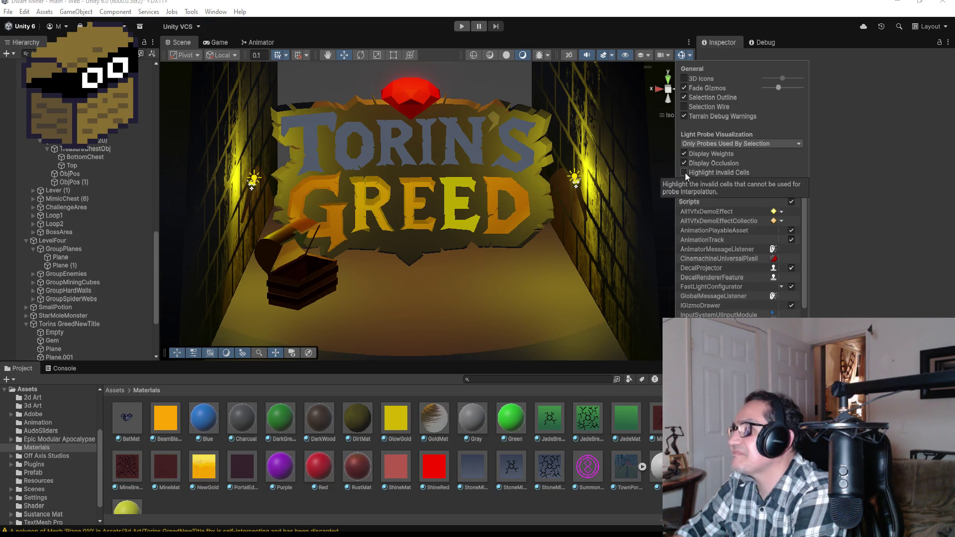
{"action": "left_click", "coordinate": [791, 201]}
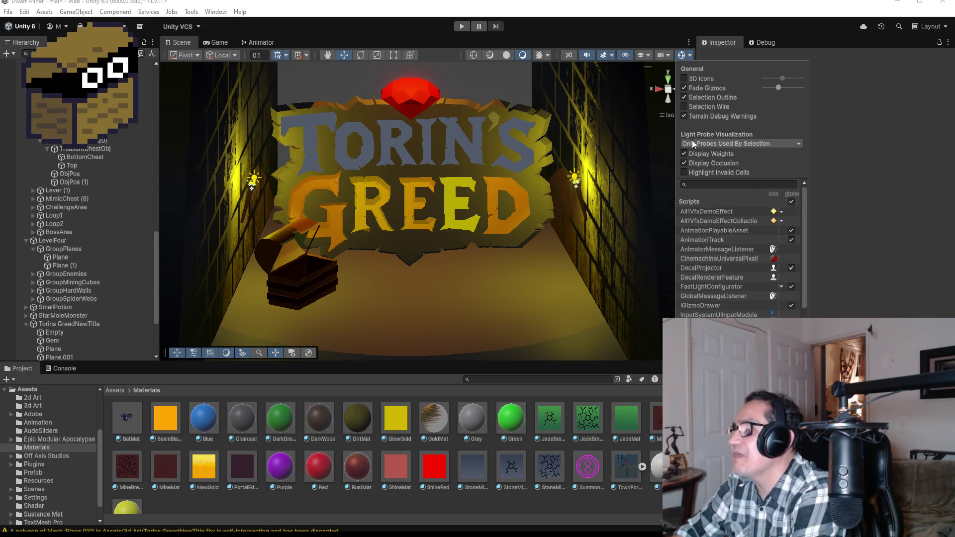
{"action": "left_click", "coordinate": [686, 78]}
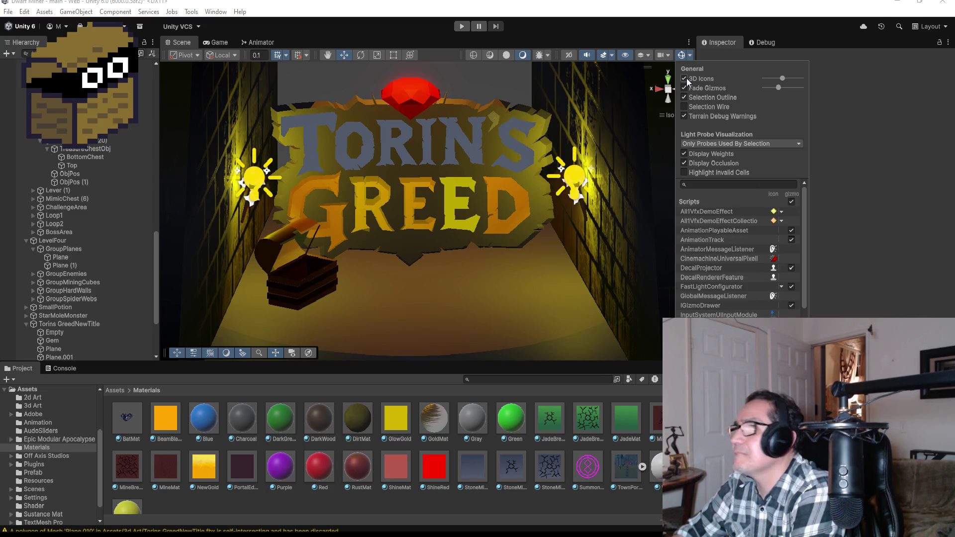
{"action": "left_click", "coordinate": [687, 79]}
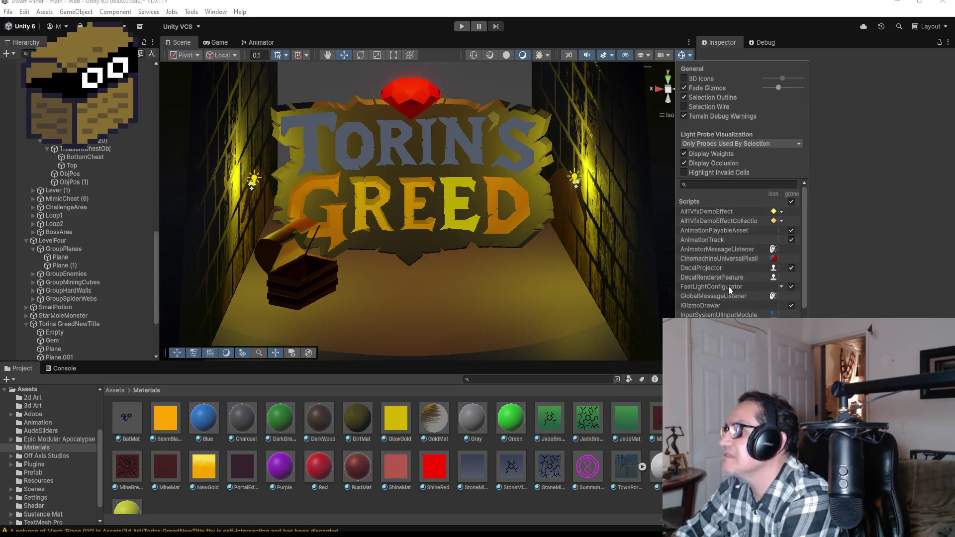
{"action": "scroll", "coordinate": [732, 297], "scroll_direction": "down", "scroll_amount": 10}
Scroll through the Gizmos script list, then tick 3D Icons so the light bulbs draw large.
{"action": "scroll", "coordinate": [733, 297], "scroll_direction": "up", "scroll_amount": 10}
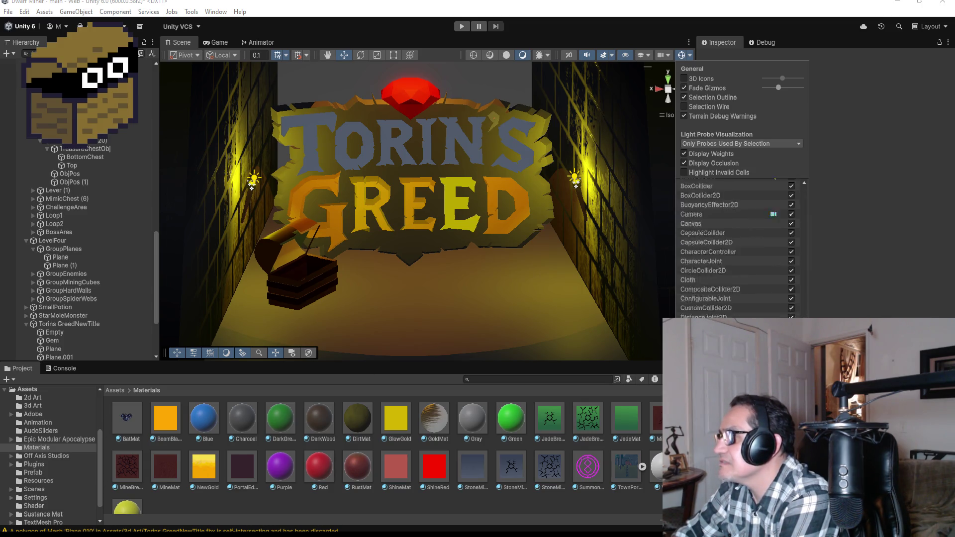
{"action": "scroll", "coordinate": [750, 314], "scroll_direction": "down", "scroll_amount": 8}
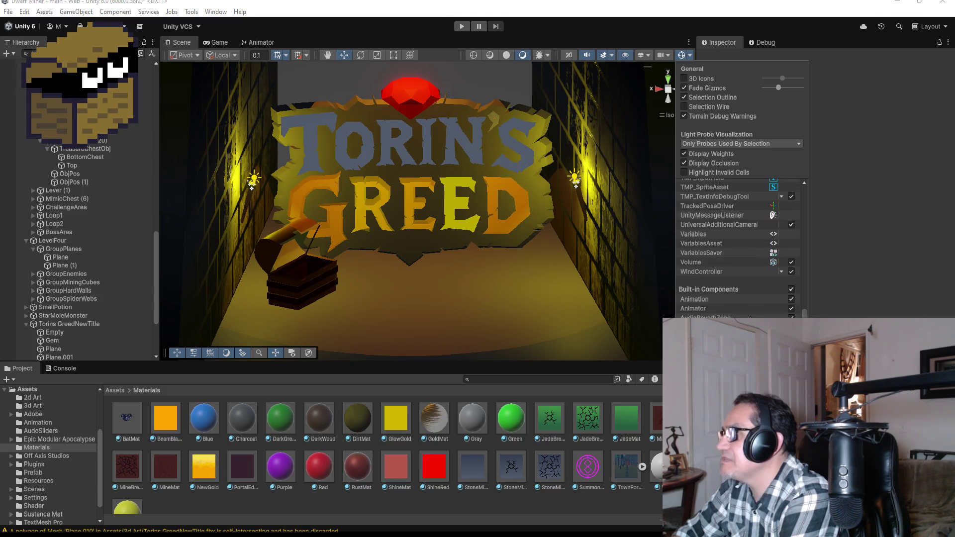
{"action": "scroll", "coordinate": [761, 303], "scroll_direction": "up", "scroll_amount": 15}
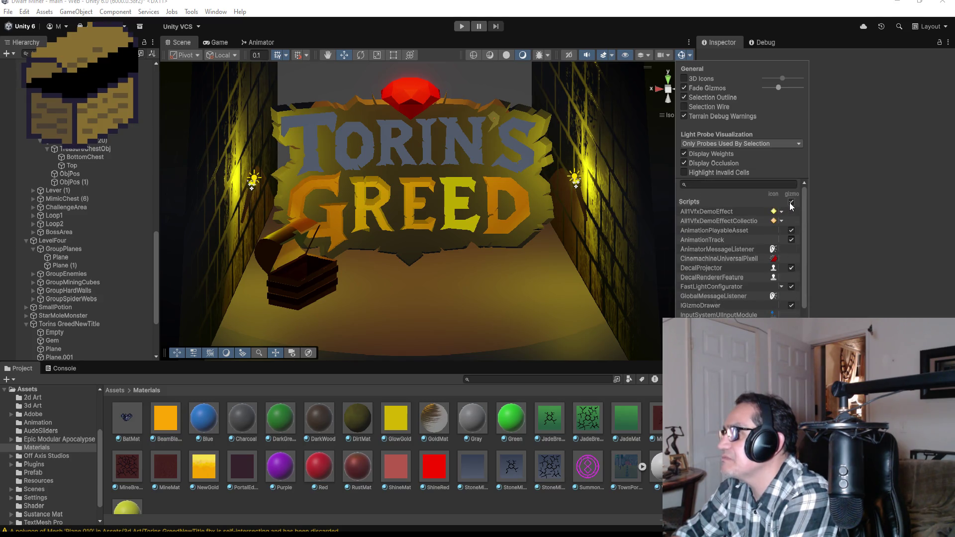
{"action": "scroll", "coordinate": [760, 289], "scroll_direction": "down", "scroll_amount": 3}
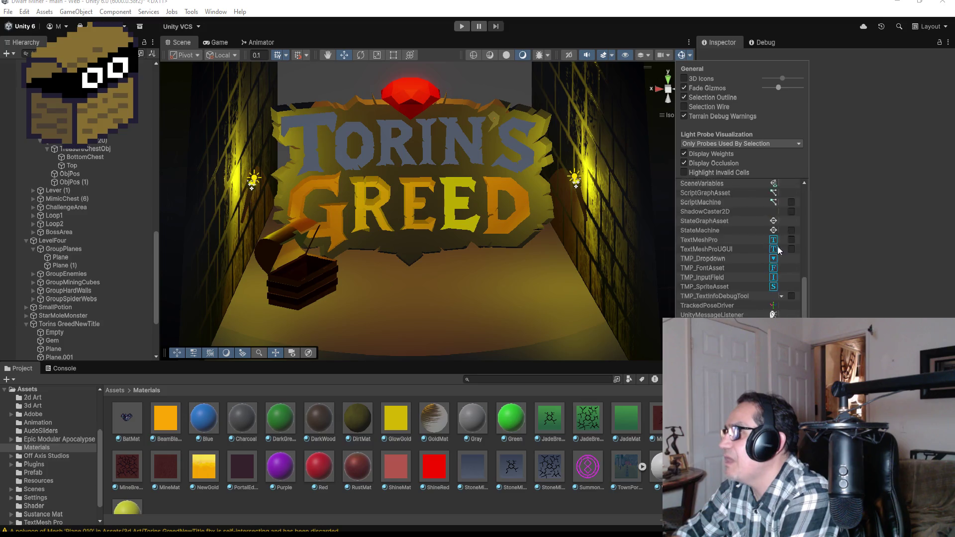
{"action": "scroll", "coordinate": [787, 213], "scroll_direction": "down", "scroll_amount": 3}
{"action": "scroll", "coordinate": [793, 213], "scroll_direction": "down", "scroll_amount": 7}
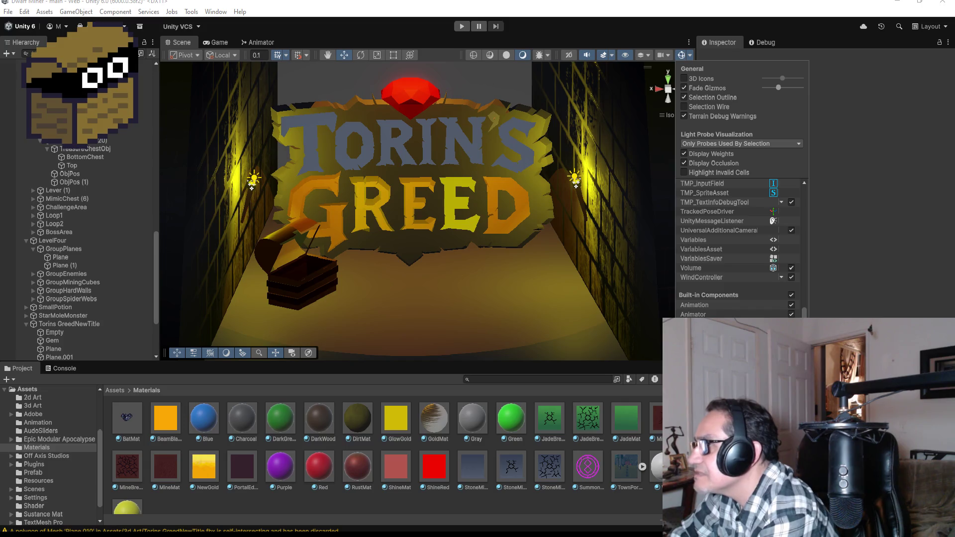
{"action": "scroll", "coordinate": [741, 247], "scroll_direction": "down", "scroll_amount": 5}
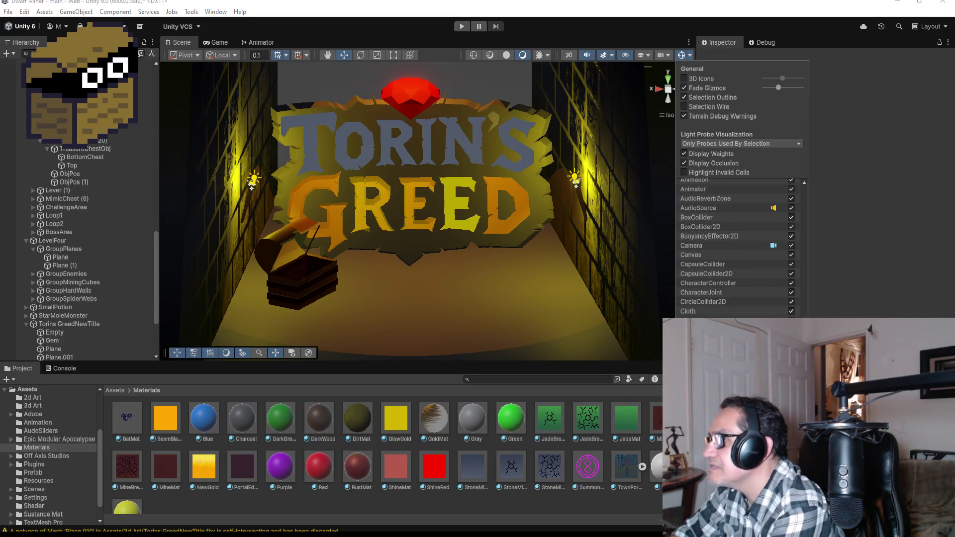
{"action": "scroll", "coordinate": [736, 248], "scroll_direction": "down", "scroll_amount": 3}
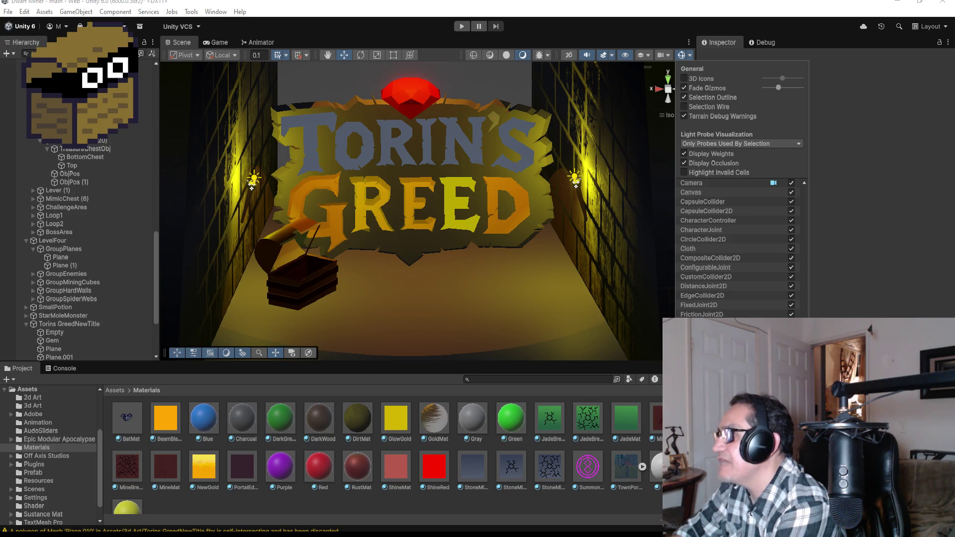
{"action": "scroll", "coordinate": [782, 260], "scroll_direction": "up", "scroll_amount": 2}
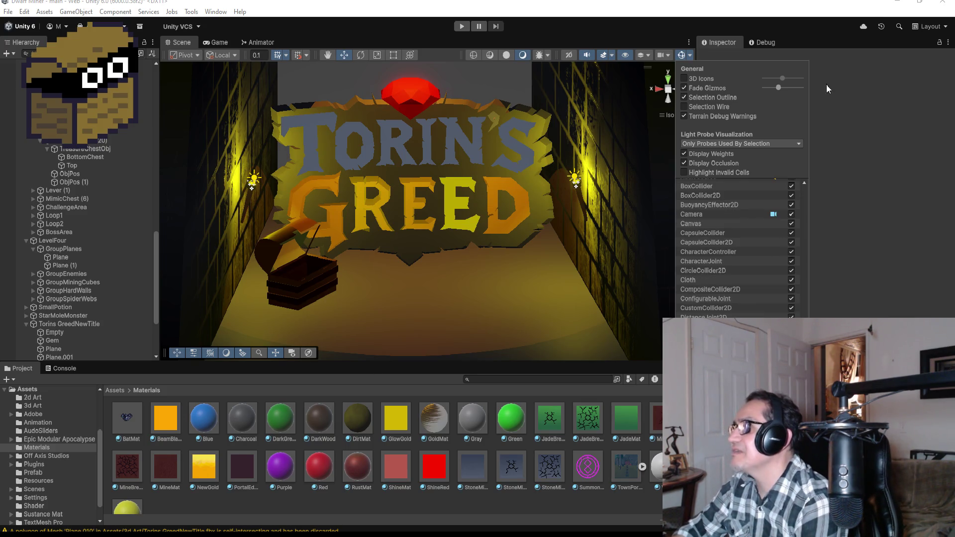
{"action": "left_click", "coordinate": [685, 79]}
{"action": "left_click", "coordinate": [685, 80]}
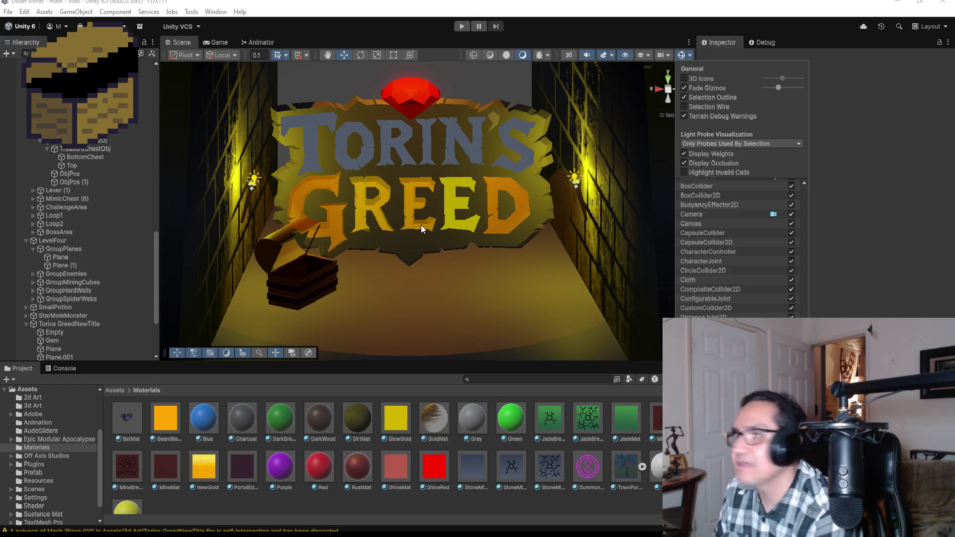
{"action": "left_click", "coordinate": [683, 78]}
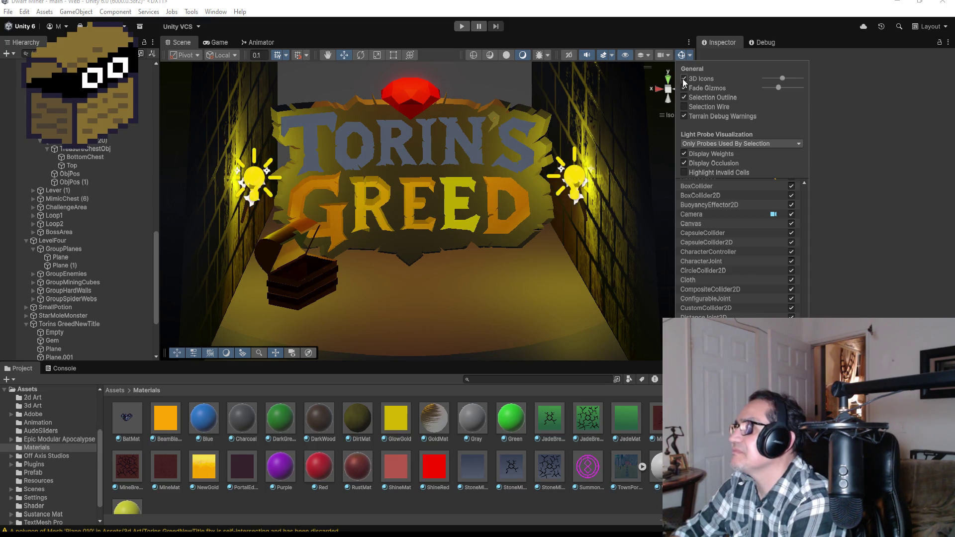
Drag the 3D Icons size slider down to shrink the light icons to tiny dots, and pan the view left.
{"action": "mouse_move", "coordinate": [778, 79]}
{"action": "left_mouse_down"}
{"action": "mouse_move", "coordinate": [758, 78]}
{"action": "mouse_move", "coordinate": [793, 79]}
{"action": "left_mouse_up"}
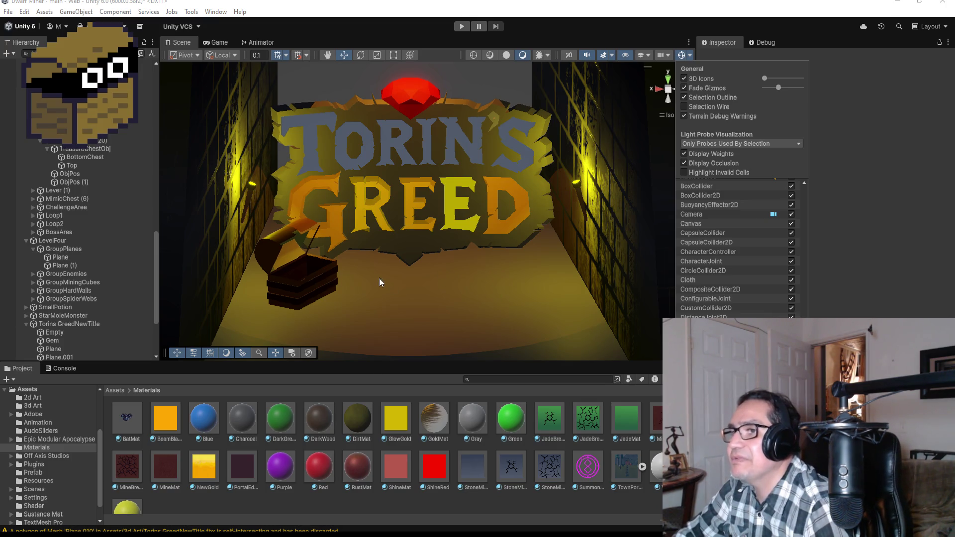
{"action": "left_click", "coordinate": [497, 263]}
{"action": "mouse_move", "coordinate": [496, 263]}
{"action": "left_mouse_down"}
{"action": "mouse_move", "coordinate": [449, 279]}
{"action": "mouse_move", "coordinate": [459, 280]}
{"action": "left_mouse_up"}
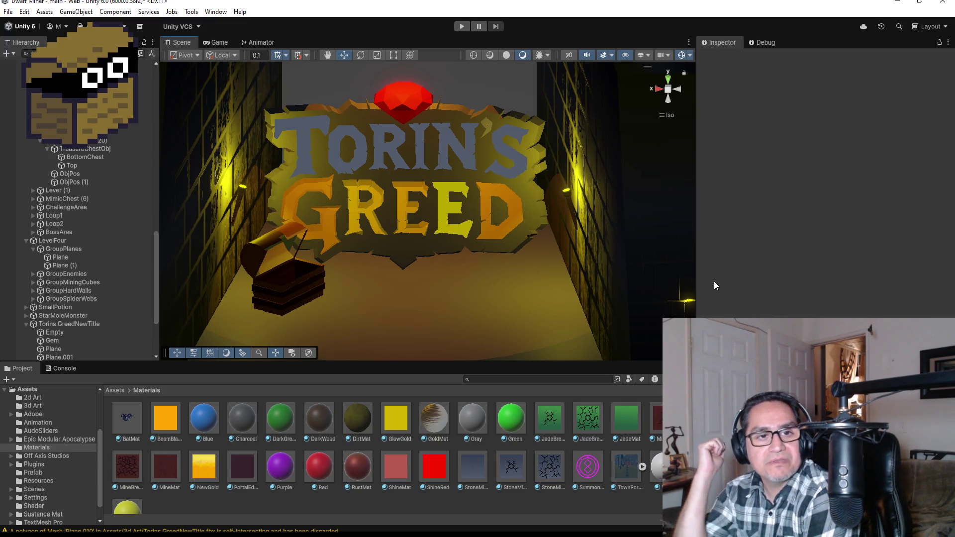
Enlarge the light icons slightly in the Gizmos settings, close them, and select the left-wall torch.
{"action": "left_click", "coordinate": [691, 55]}
{"action": "mouse_move", "coordinate": [765, 78]}
{"action": "left_mouse_down"}
{"action": "mouse_move", "coordinate": [787, 79]}
{"action": "mouse_move", "coordinate": [746, 78]}
{"action": "left_mouse_up"}
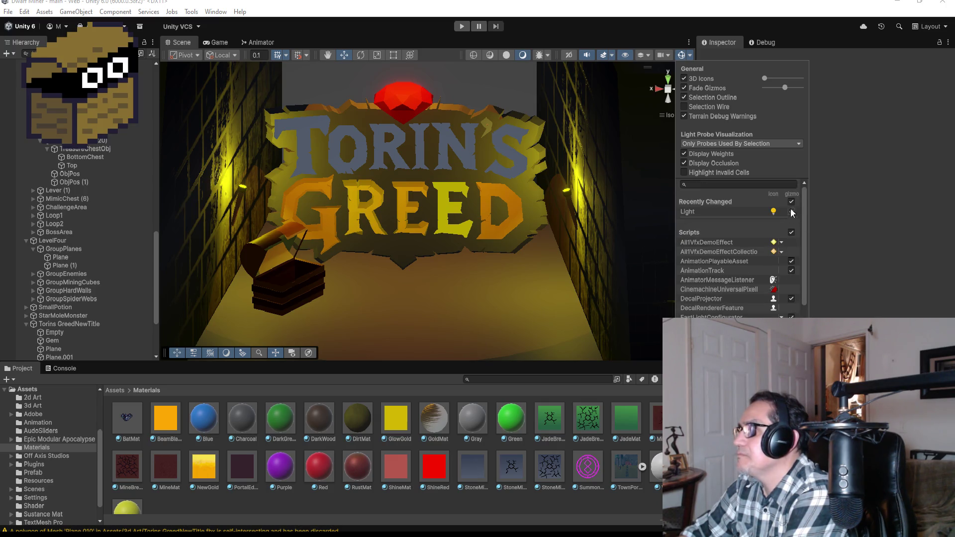
{"action": "scroll", "coordinate": [780, 259], "scroll_direction": "down", "scroll_amount": 15}
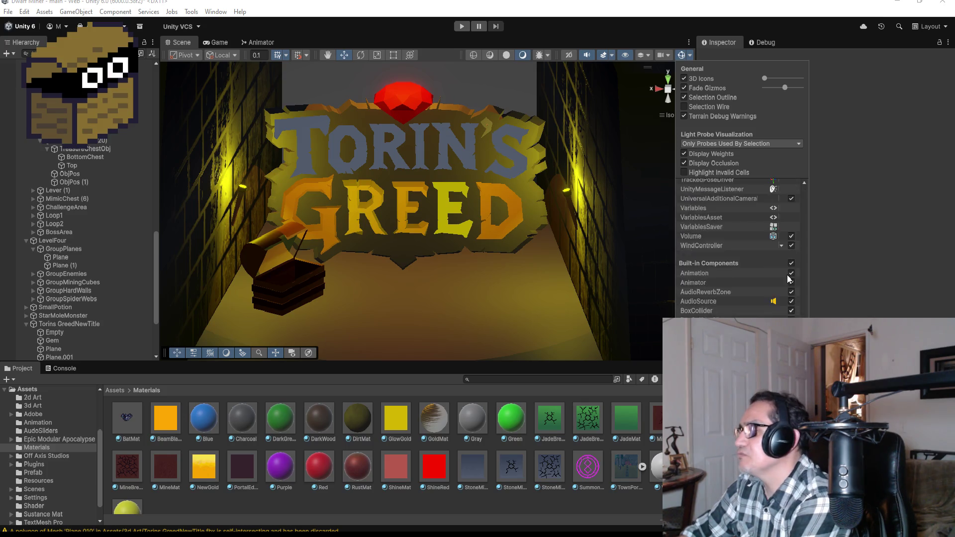
{"action": "scroll", "coordinate": [793, 284], "scroll_direction": "up", "scroll_amount": 10}
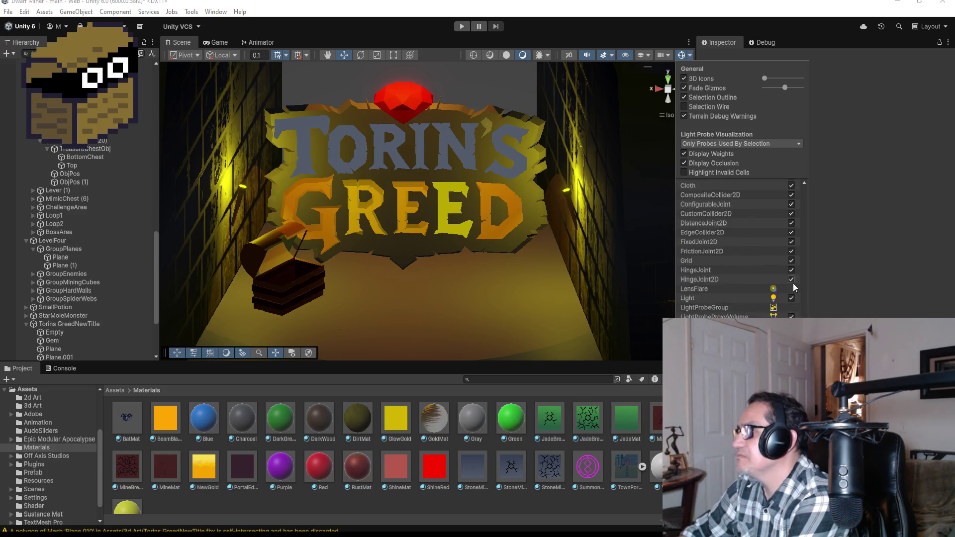
{"action": "left_click", "coordinate": [872, 210]}
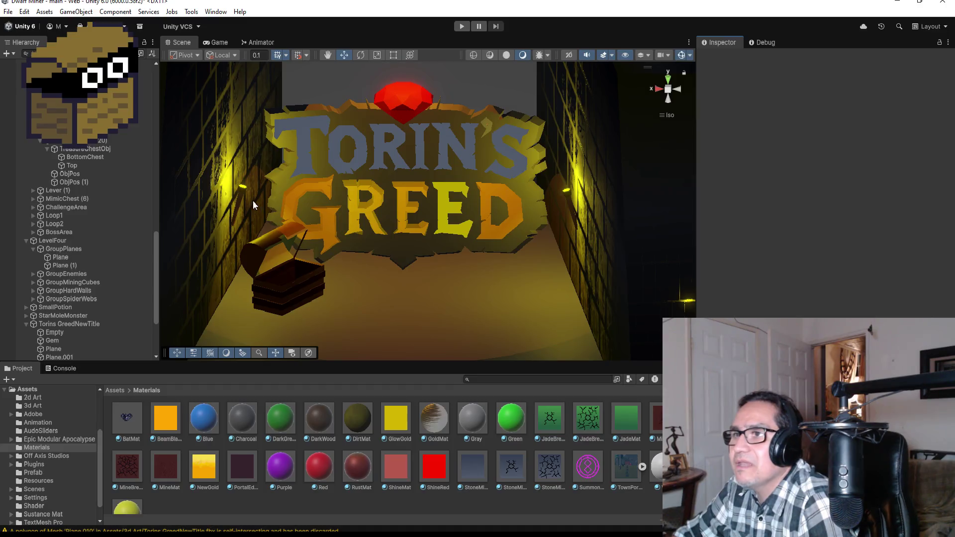
{"action": "left_click", "coordinate": [245, 188]}
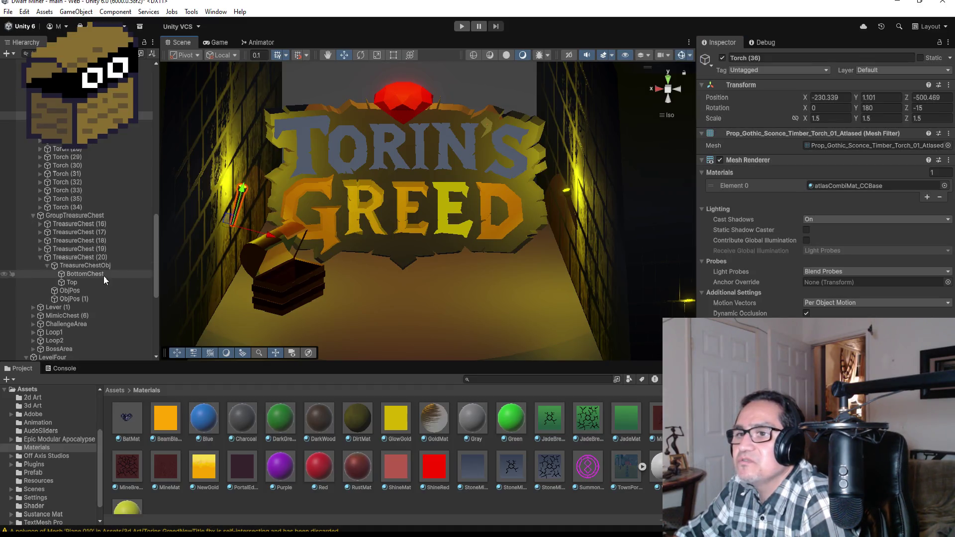
{"action": "scroll", "coordinate": [67, 198], "scroll_direction": "up", "scroll_amount": 1}
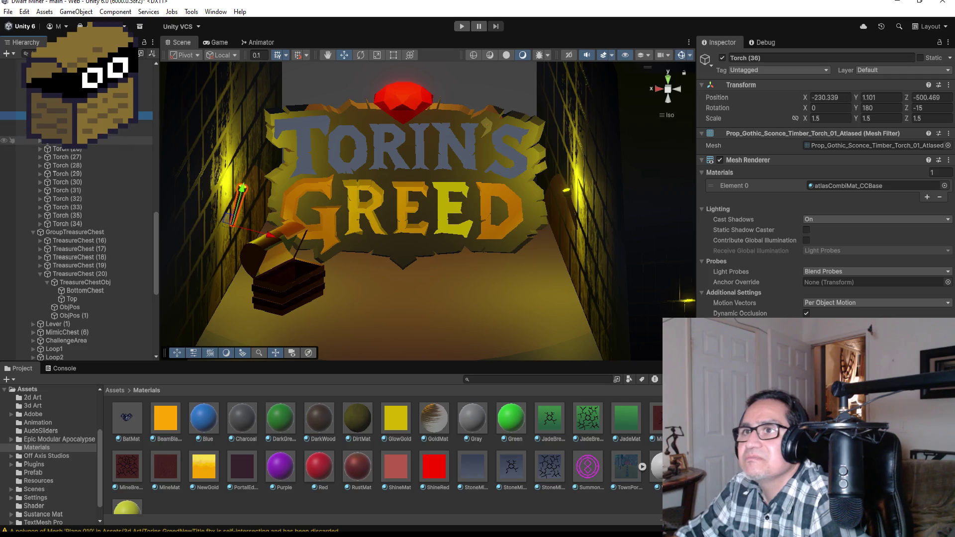
{"action": "left_click", "coordinate": [242, 187]}
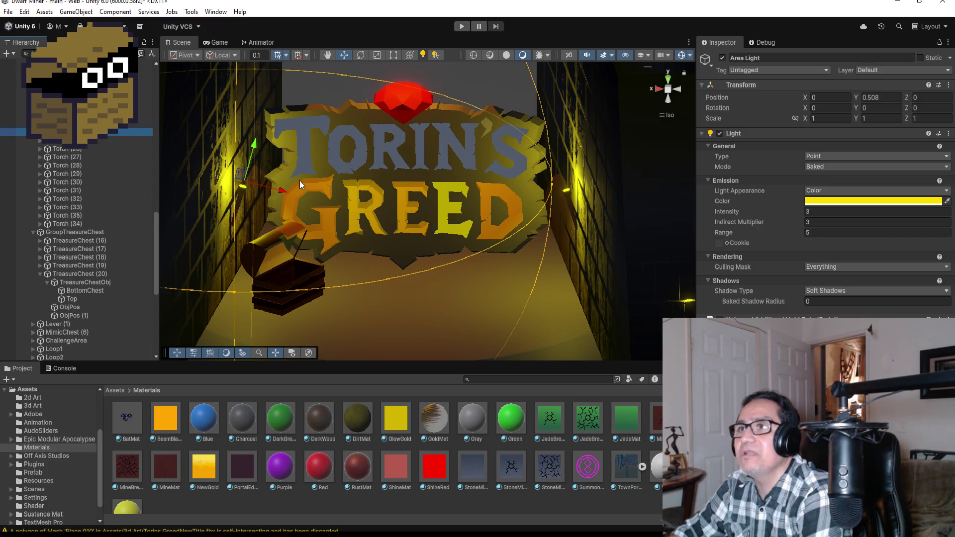
{"action": "left_click", "coordinate": [219, 43]}
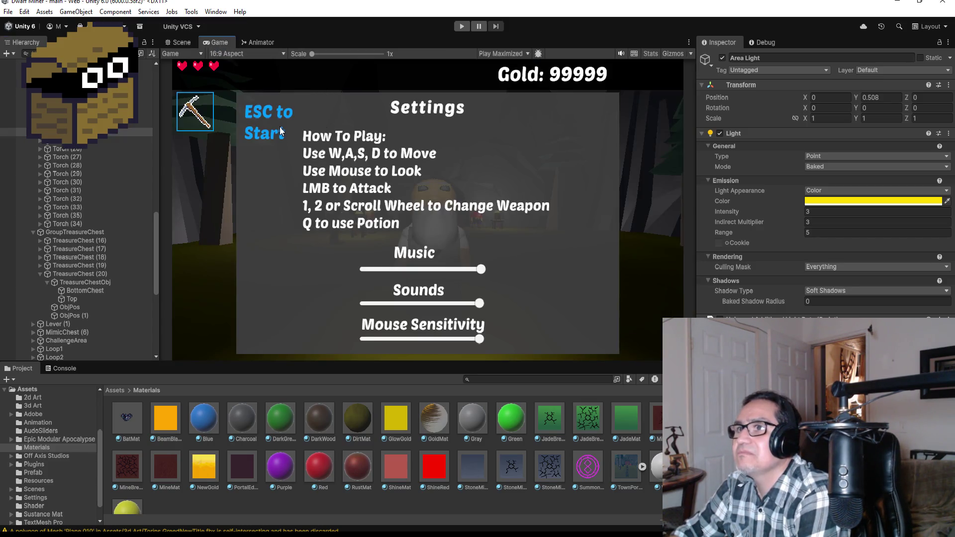
{"action": "left_click", "coordinate": [184, 42]}
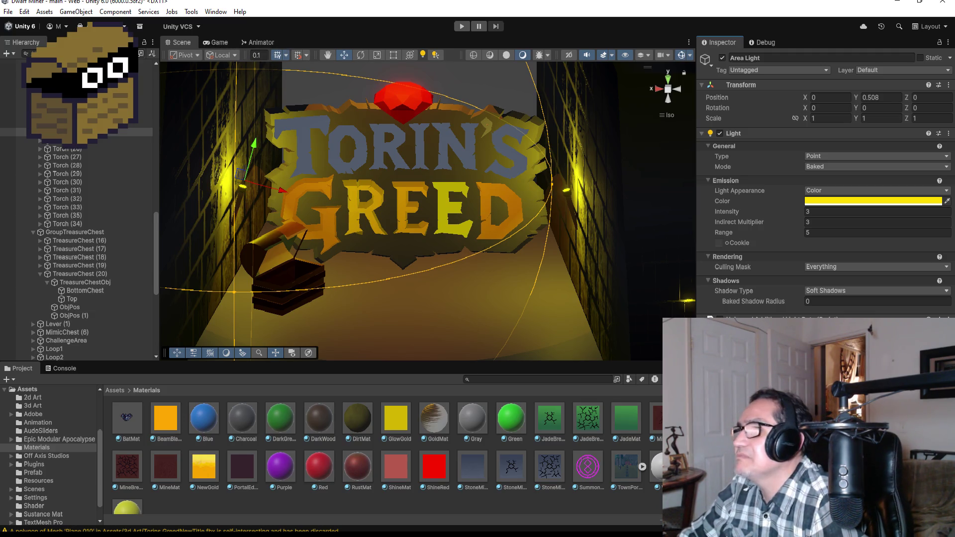
{"action": "left_click", "coordinate": [605, 291]}
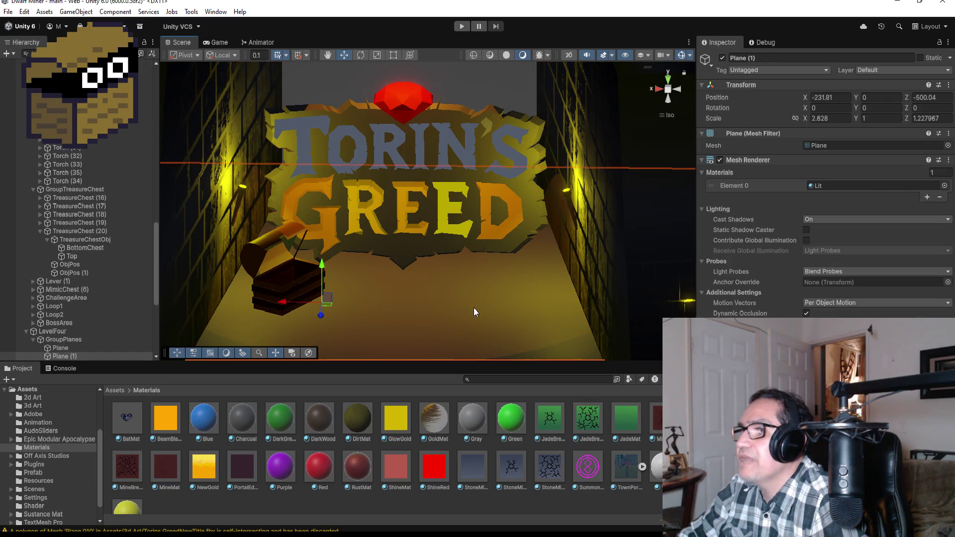
{"action": "left_click", "coordinate": [480, 72]}
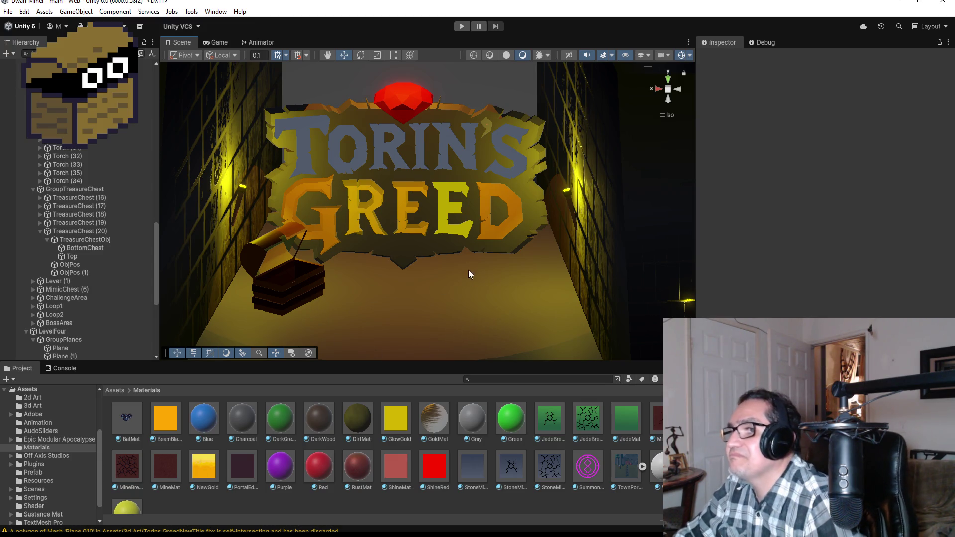
Orbit the Scene view to face the Torin's Greed sign head-on and select a piece of it.
{"action": "mouse_move", "coordinate": [481, 264]}
{"action": "left_mouse_down"}
{"action": "mouse_move", "coordinate": [458, 271]}
{"action": "mouse_move", "coordinate": [473, 273]}
{"action": "mouse_move", "coordinate": [456, 260]}
{"action": "mouse_move", "coordinate": [477, 256]}
{"action": "left_mouse_up"}
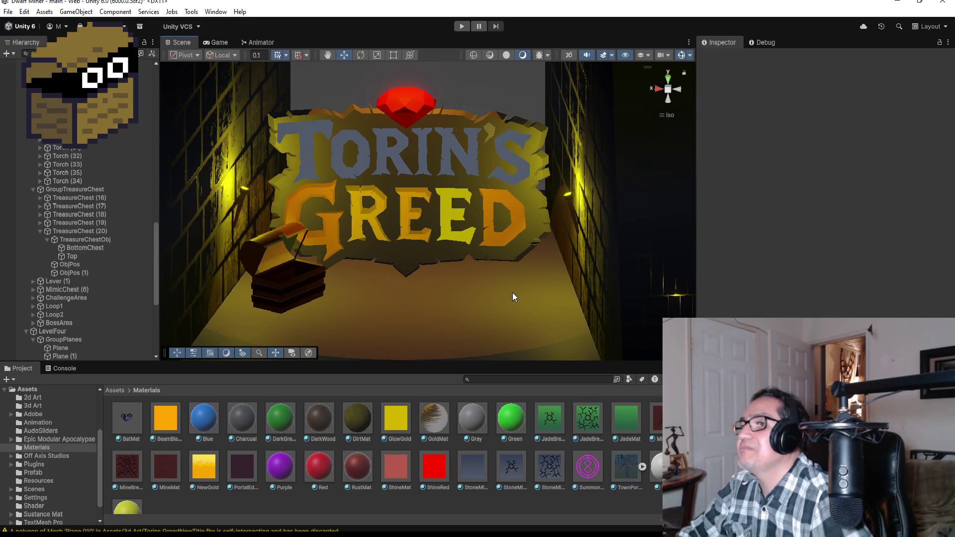
{"action": "left_click_drag", "start_coordinate": [489, 248], "coordinate": [495, 228]}
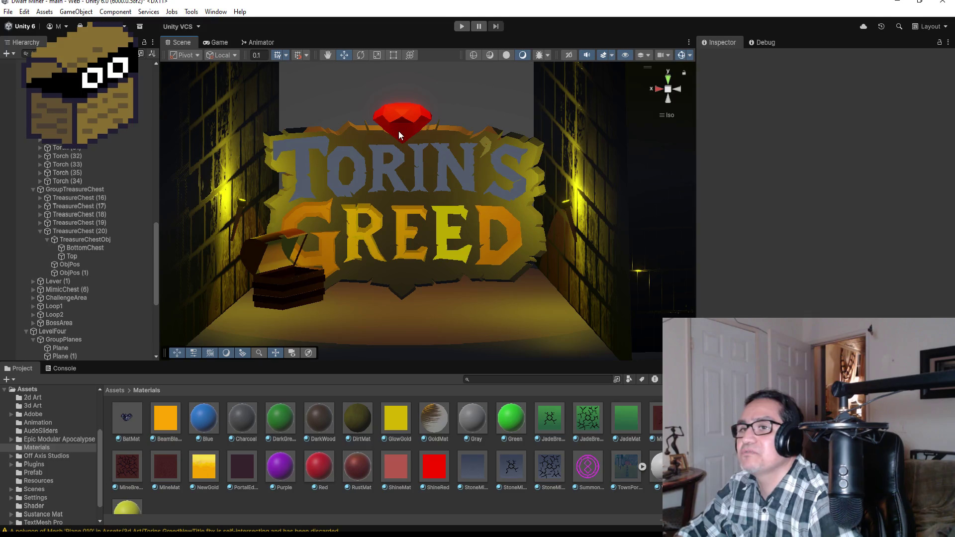
{"action": "left_click", "coordinate": [447, 137]}
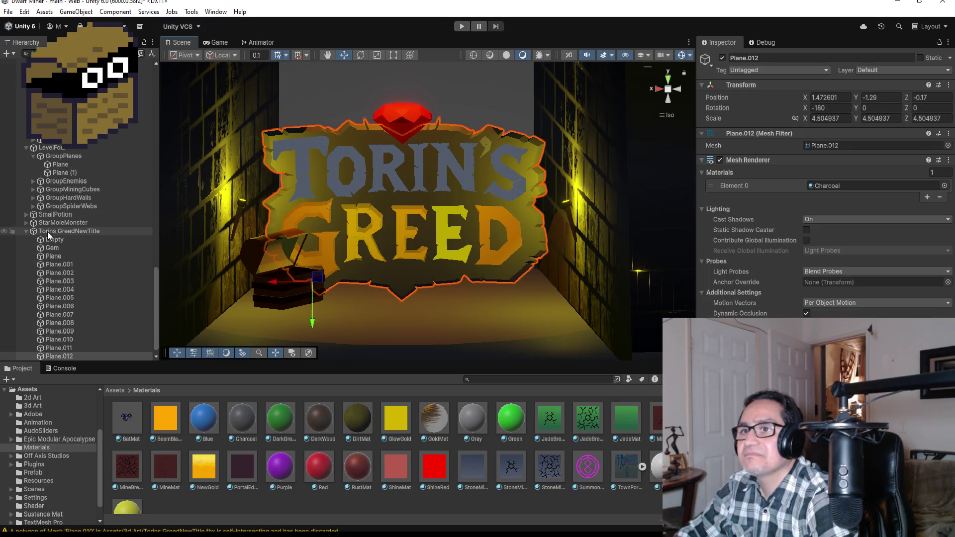
Select Torins GreedNewTitle in the Hierarchy, move it to Y 1.931, and zoom in.
{"action": "left_click", "coordinate": [26, 231]}
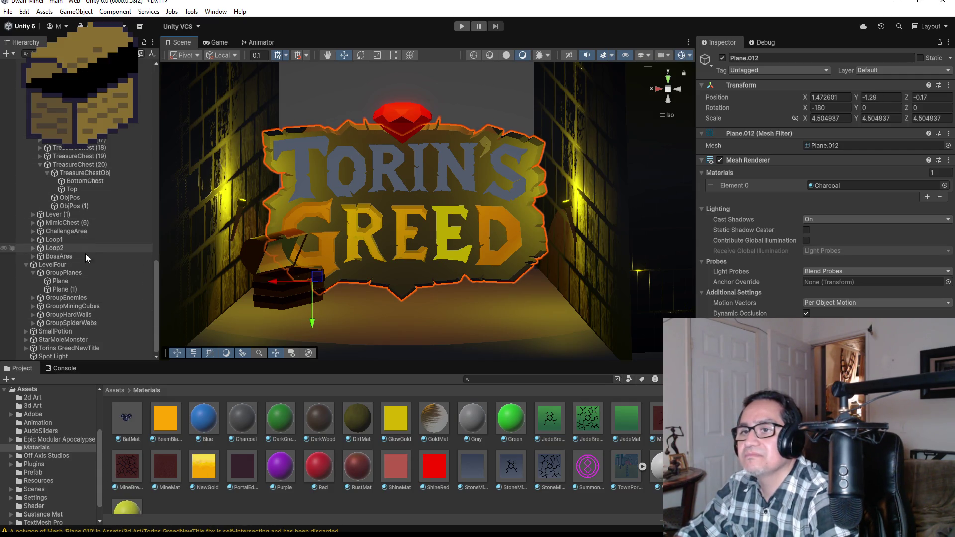
{"action": "left_click", "coordinate": [57, 348]}
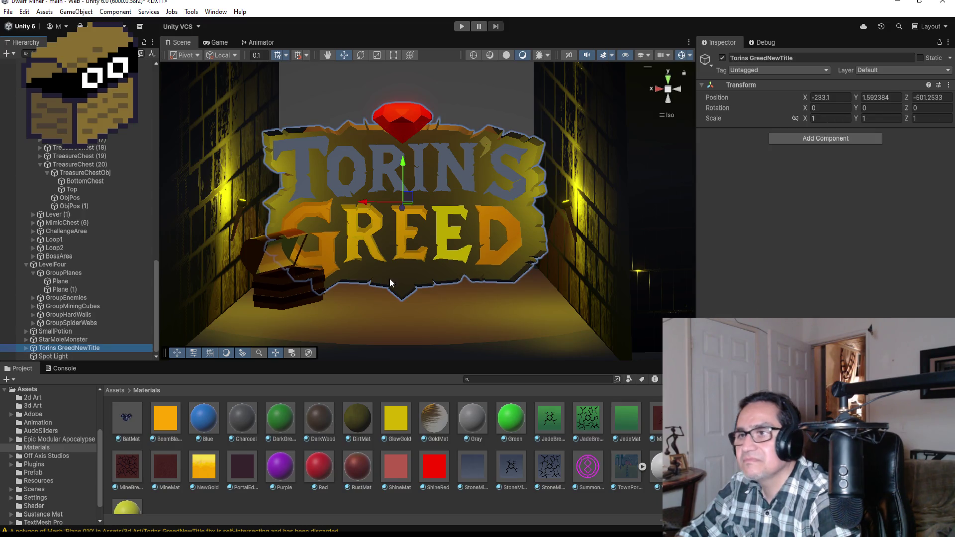
{"action": "mouse_move", "coordinate": [403, 160]}
{"action": "left_mouse_down"}
{"action": "mouse_move", "coordinate": [417, 121]}
{"action": "mouse_move", "coordinate": [431, 139]}
{"action": "left_mouse_up"}
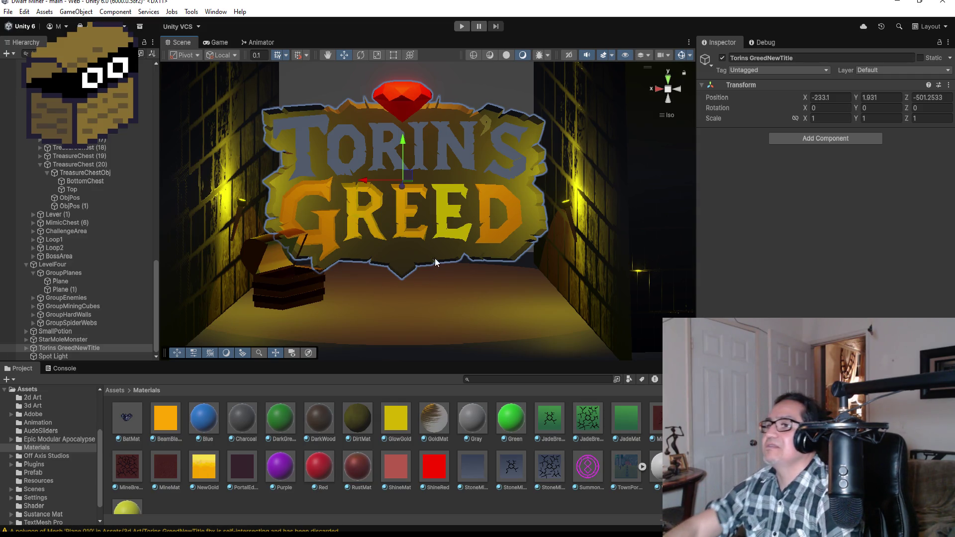
{"action": "scroll", "coordinate": [442, 235], "scroll_direction": "up", "scroll_amount": 2}
{"action": "scroll", "coordinate": [443, 235], "scroll_direction": "up", "scroll_amount": 2}
{"action": "scroll", "coordinate": [446, 238], "scroll_direction": "up", "scroll_amount": 1}
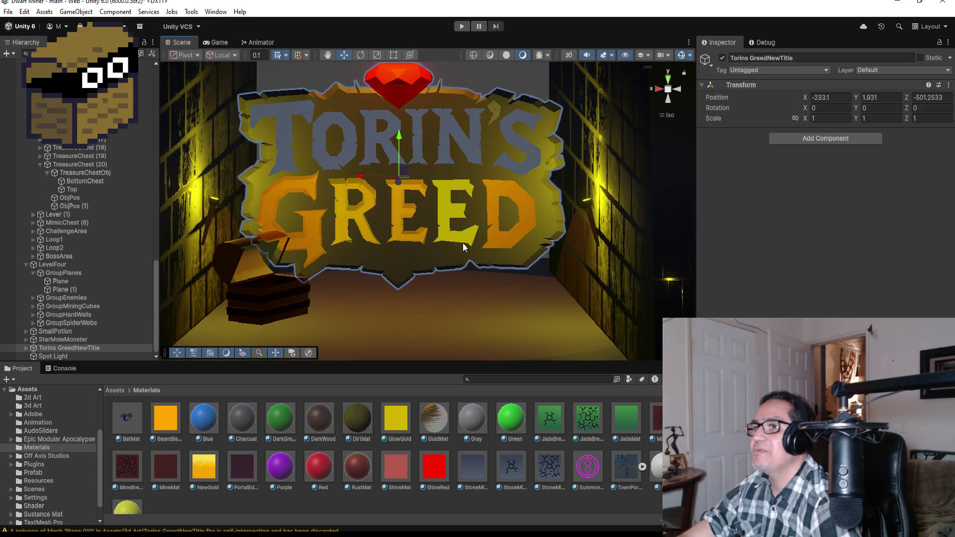
{"action": "left_click", "coordinate": [500, 303]}
{"action": "left_click", "coordinate": [577, 93]}
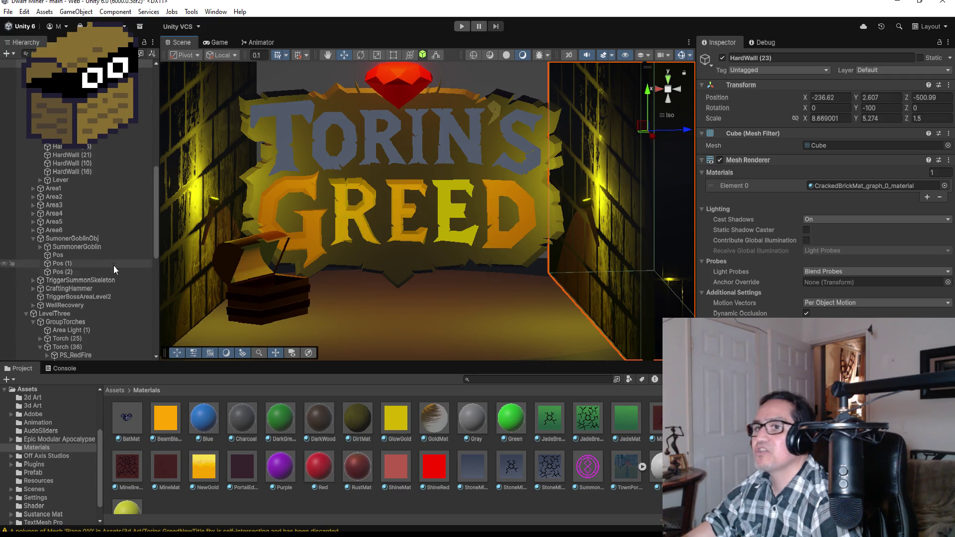
{"action": "left_click", "coordinate": [81, 239]}
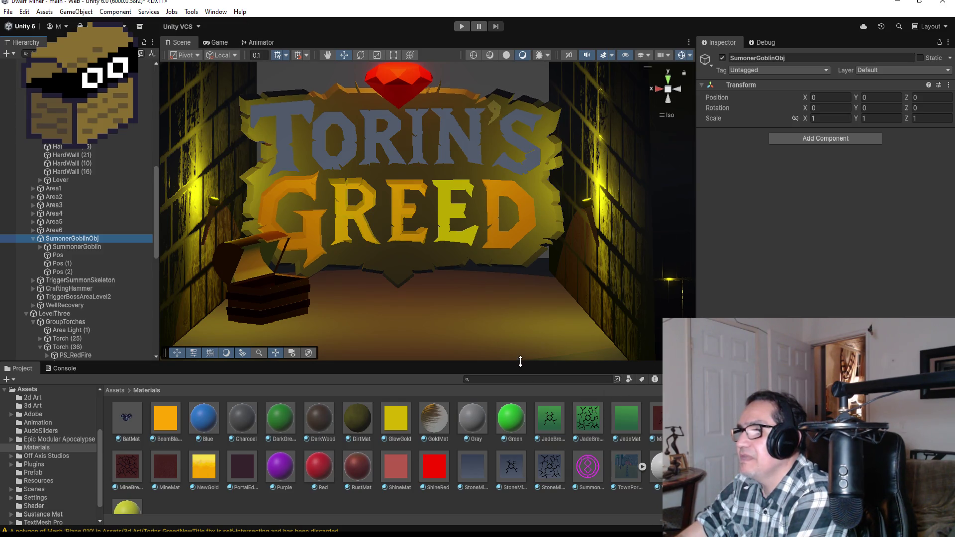
{"action": "left_click_drag", "start_coordinate": [520, 361], "coordinate": [518, 380]}
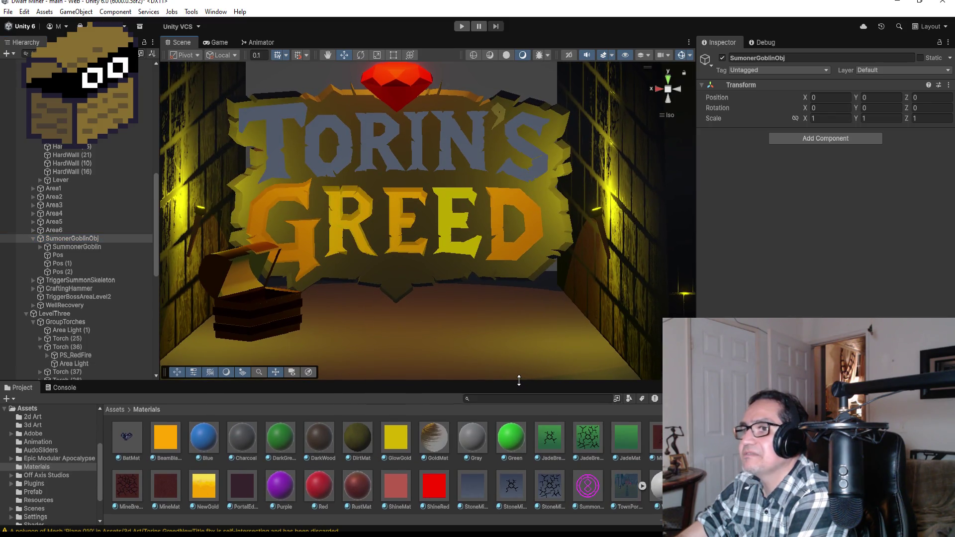
{"action": "scroll", "coordinate": [547, 338], "scroll_direction": "down", "scroll_amount": 2}
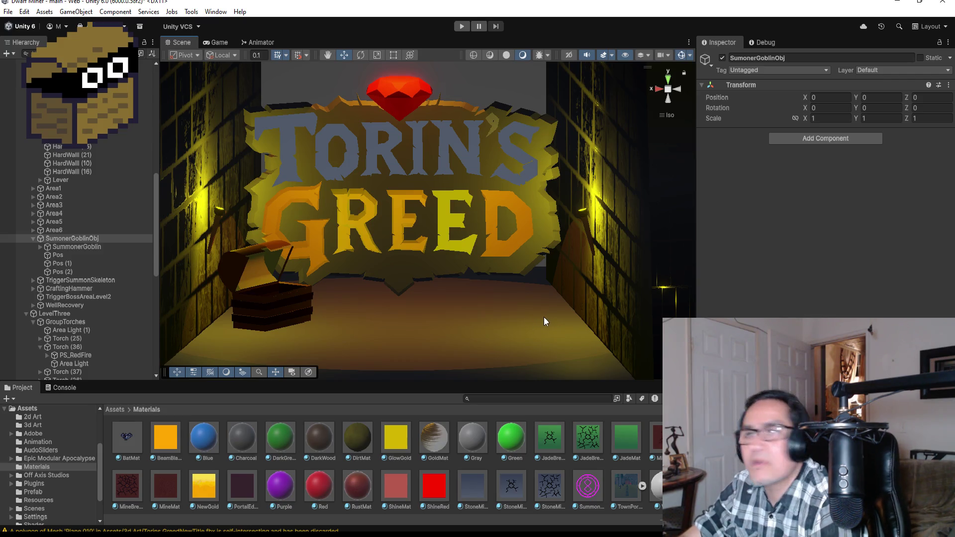
{"action": "left_click_drag", "start_coordinate": [551, 311], "coordinate": [503, 295]}
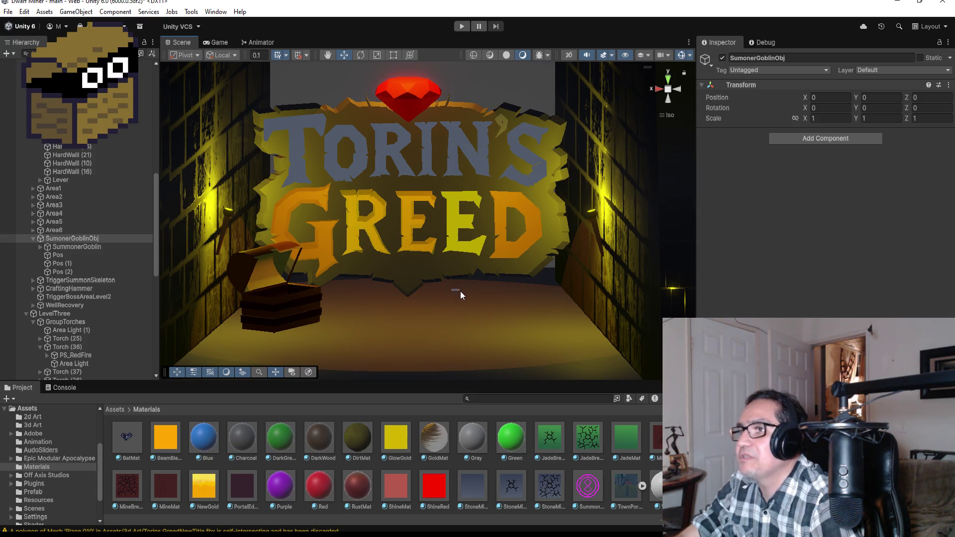
{"action": "left_click", "coordinate": [9, 11]}
{"action": "left_click", "coordinate": [16, 63]}
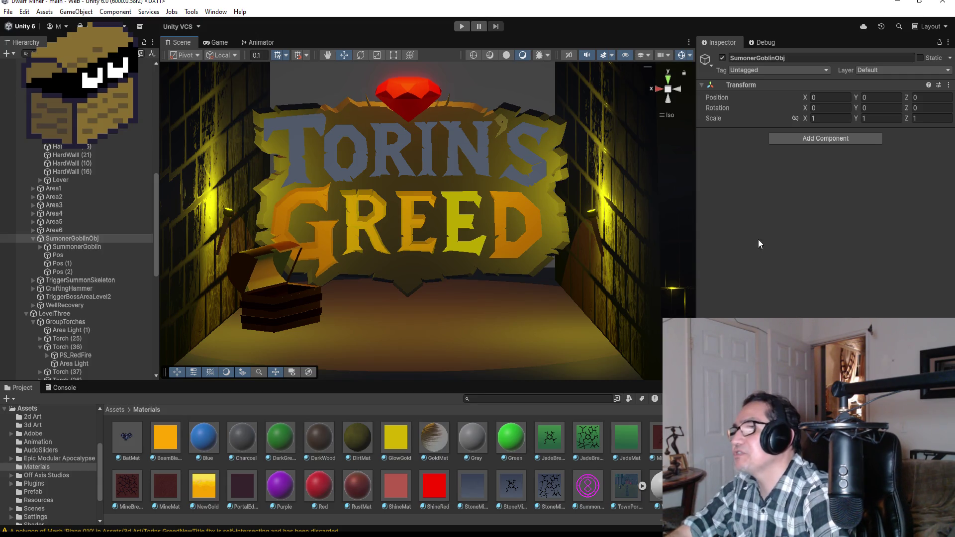
From top view, move Zone4 into the title room at X -232.99, Z -496, then enter Play mode.
{"action": "left_click", "coordinate": [669, 77]}
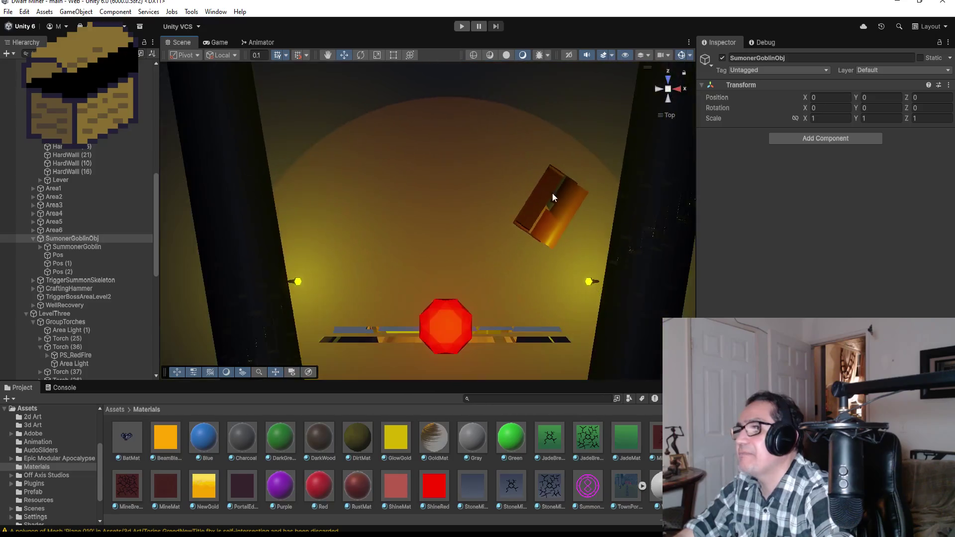
{"action": "scroll", "coordinate": [507, 188], "scroll_direction": "down", "scroll_amount": 10}
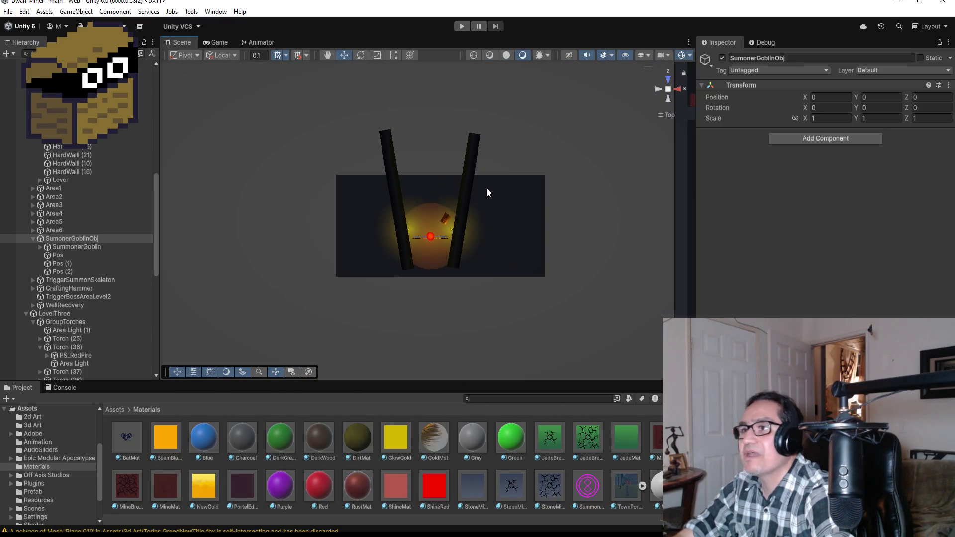
{"action": "scroll", "coordinate": [499, 195], "scroll_direction": "down", "scroll_amount": 5}
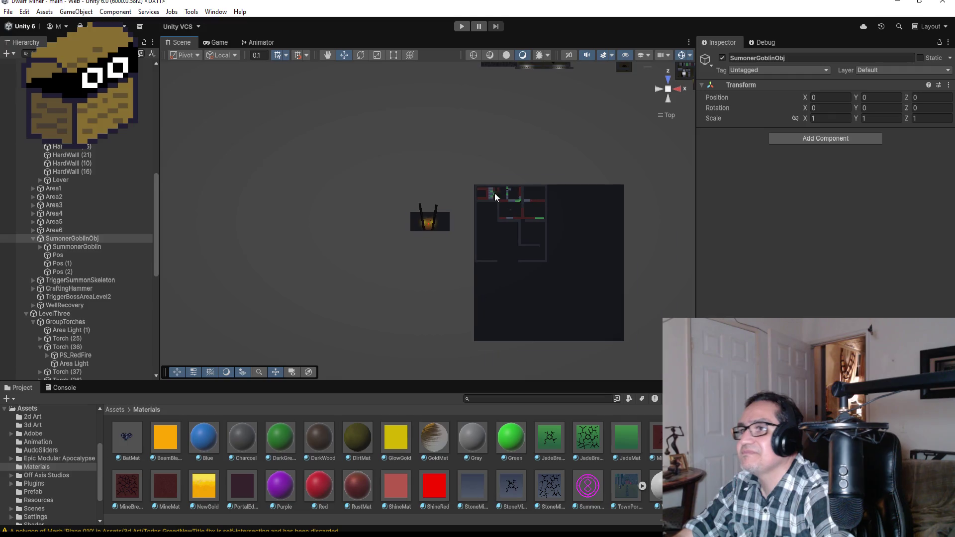
{"action": "scroll", "coordinate": [82, 237], "scroll_direction": "up", "scroll_amount": 10}
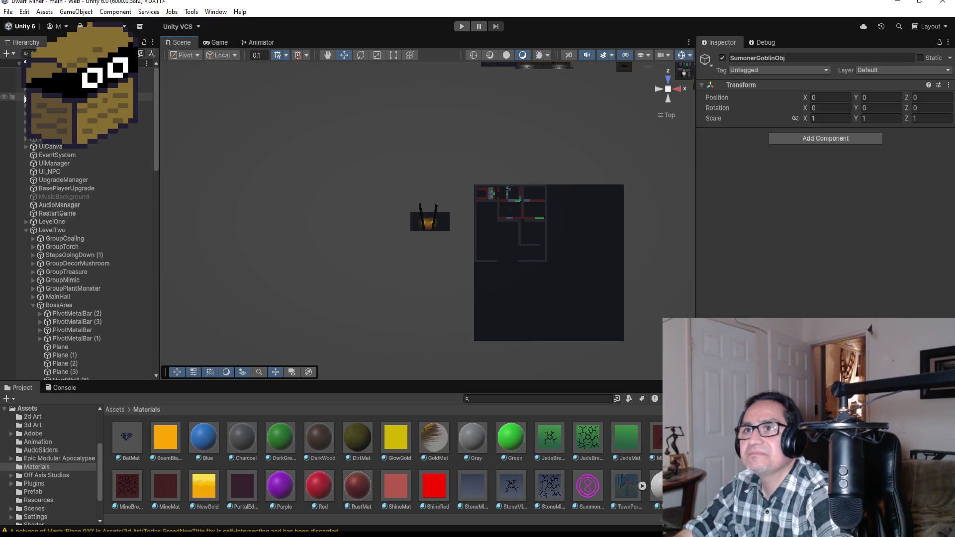
{"action": "scroll", "coordinate": [25, 98], "scroll_direction": "up", "scroll_amount": 2}
{"action": "left_click", "coordinate": [100, 130]}
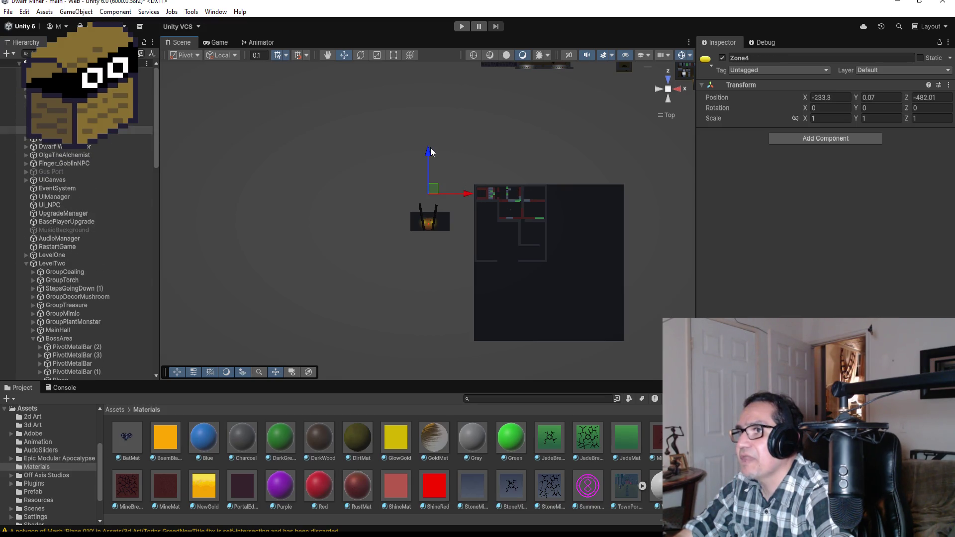
{"action": "left_click_drag", "start_coordinate": [431, 171], "coordinate": [432, 173]}
{"action": "left_click_drag", "start_coordinate": [468, 215], "coordinate": [458, 218]}
{"action": "key", "text": "f"}
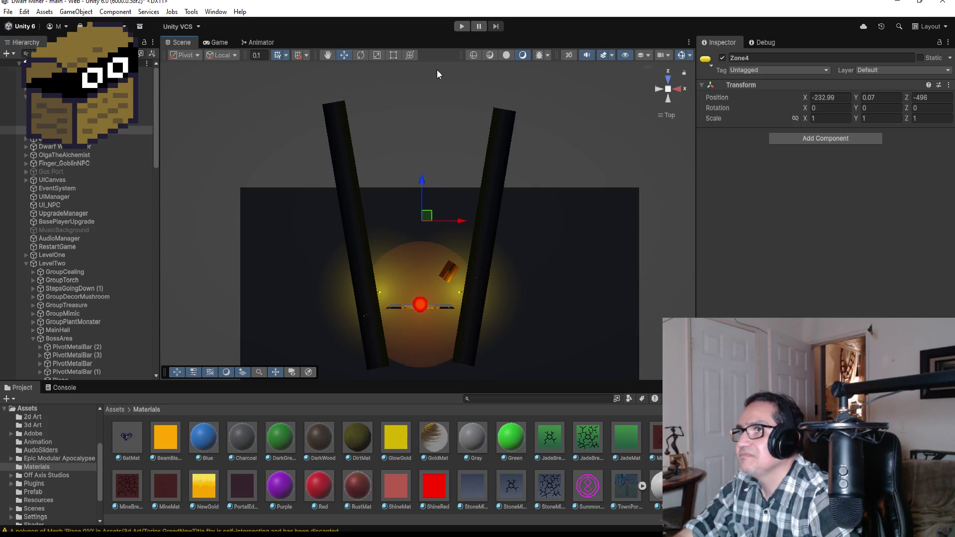
{"action": "left_click", "coordinate": [459, 27]}
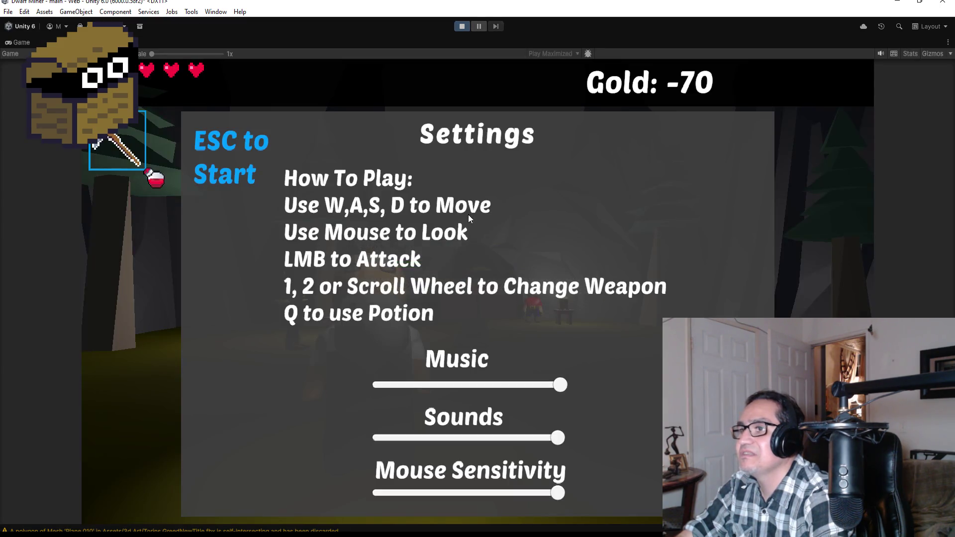
Stop play mode and change the DwarfMiner's Pp starting zone from Zone 1 to Zone 4.
{"action": "key", "text": "Escape"}
{"action": "left_click", "coordinate": [460, 26]}
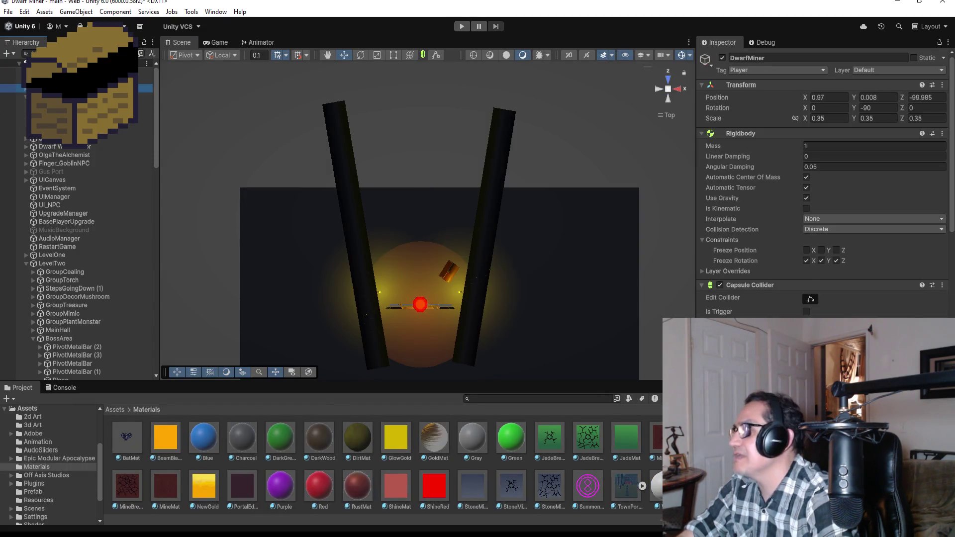
{"action": "scroll", "coordinate": [820, 184], "scroll_direction": "down", "scroll_amount": 10}
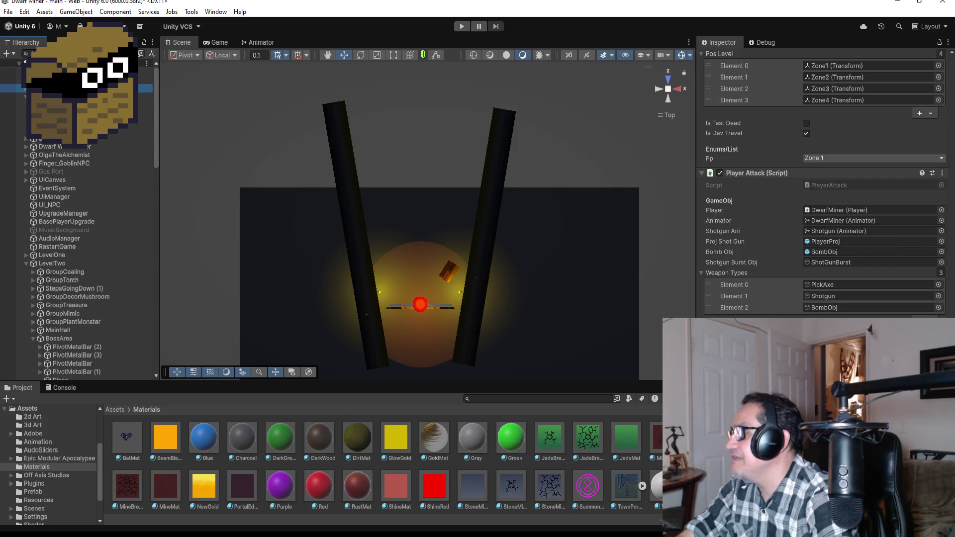
{"action": "left_click", "coordinate": [826, 159]}
{"action": "left_click", "coordinate": [828, 206]}
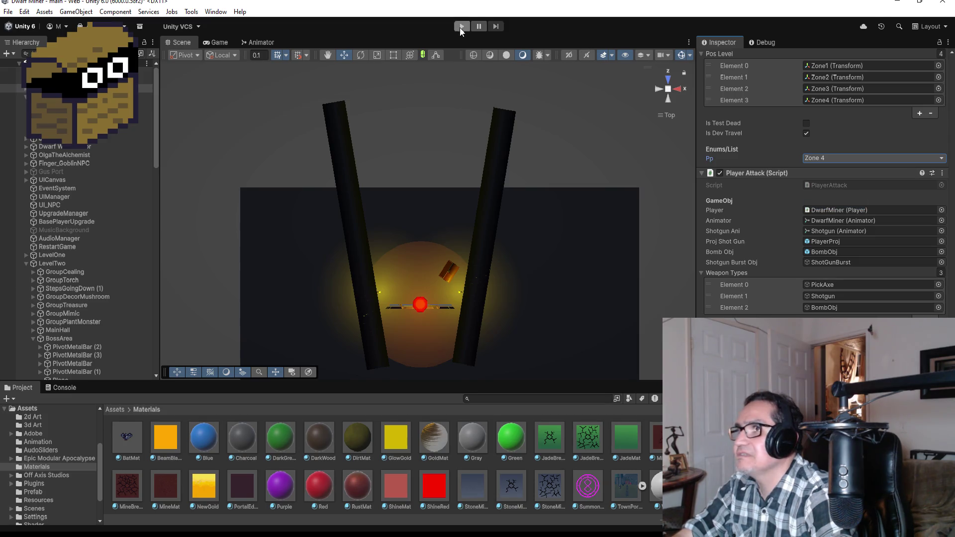
Play from the Zone 4 spawn, dismiss the Settings overlay to view the title scene, then stop.
{"action": "left_click", "coordinate": [462, 29]}
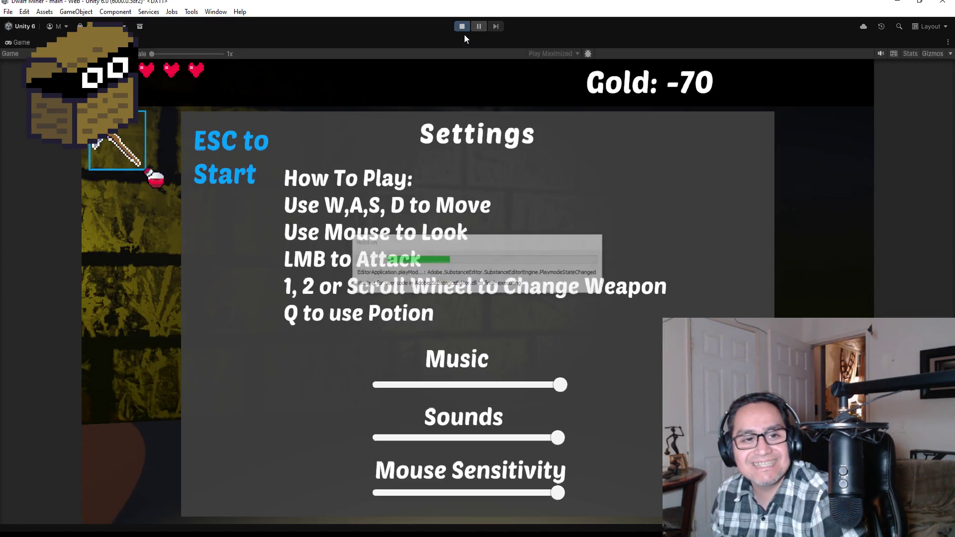
{"action": "key", "text": "Escape"}
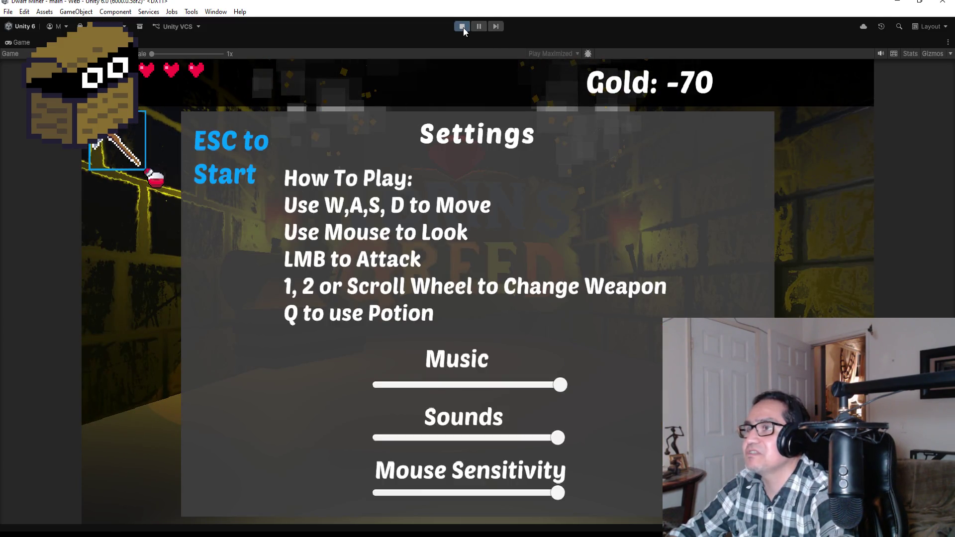
{"action": "left_click", "coordinate": [462, 27]}
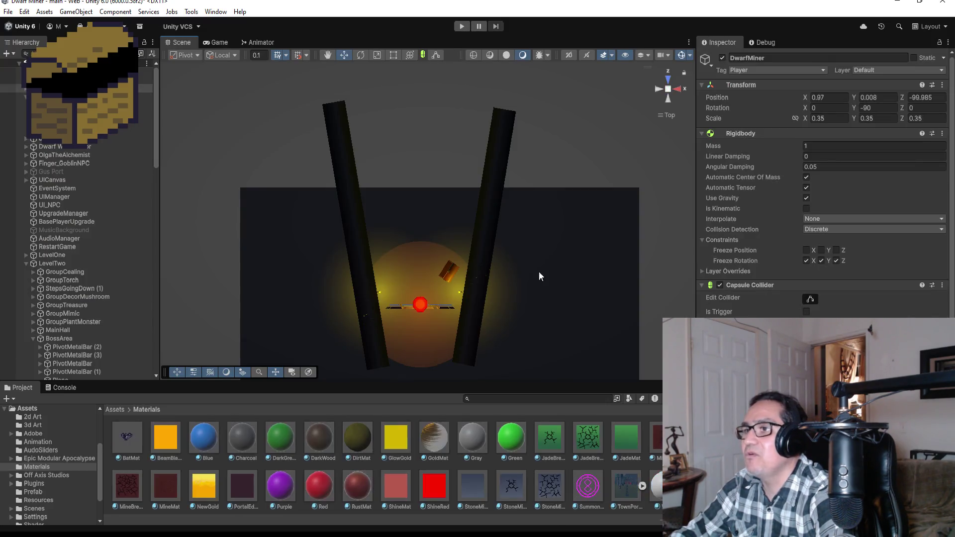
Select the Zone4 spawn marker and undo its earlier move with Ctrl+Z.
{"action": "left_click", "coordinate": [506, 239]}
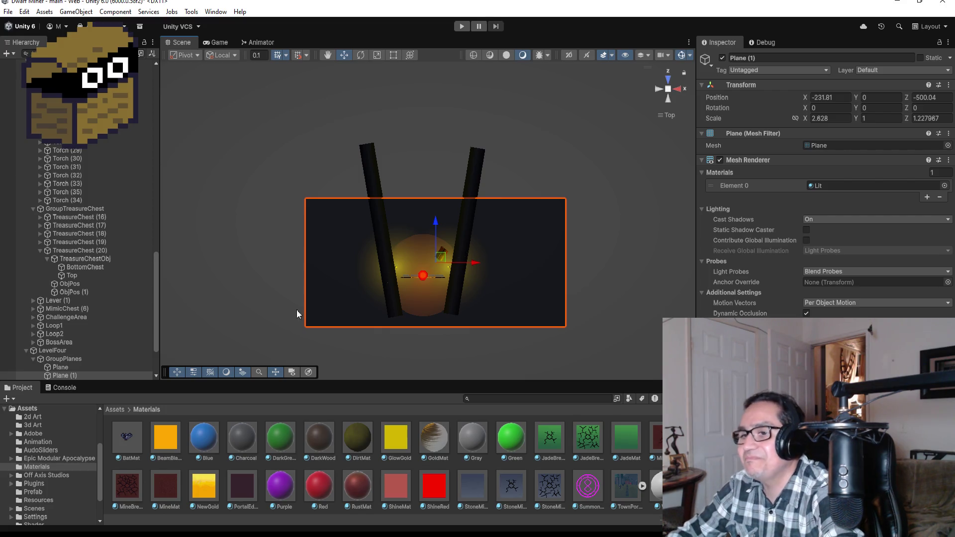
{"action": "scroll", "coordinate": [80, 298], "scroll_direction": "up", "scroll_amount": 10}
{"action": "scroll", "coordinate": [57, 198], "scroll_direction": "up", "scroll_amount": 5}
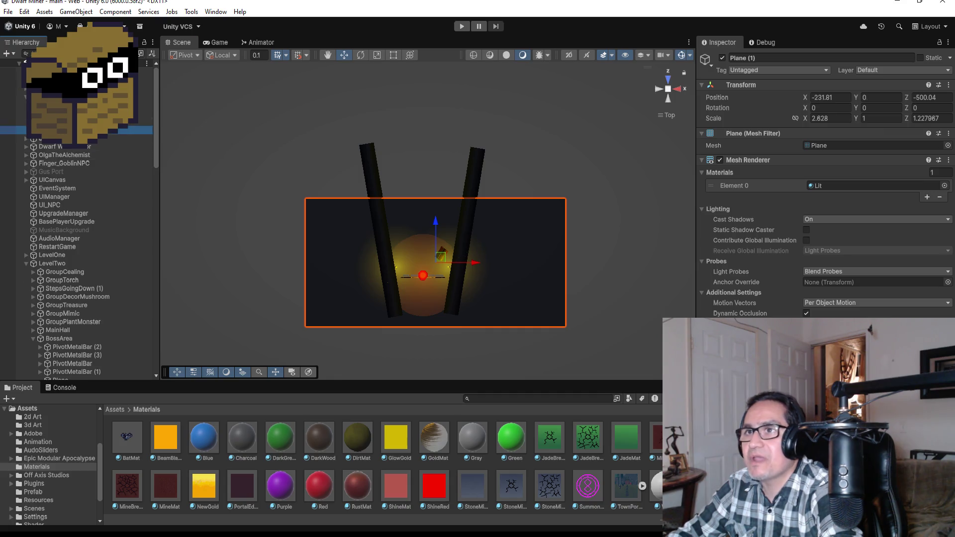
{"action": "left_click", "coordinate": [574, 251]}
{"action": "scroll", "coordinate": [574, 251], "scroll_direction": "down", "scroll_amount": 6}
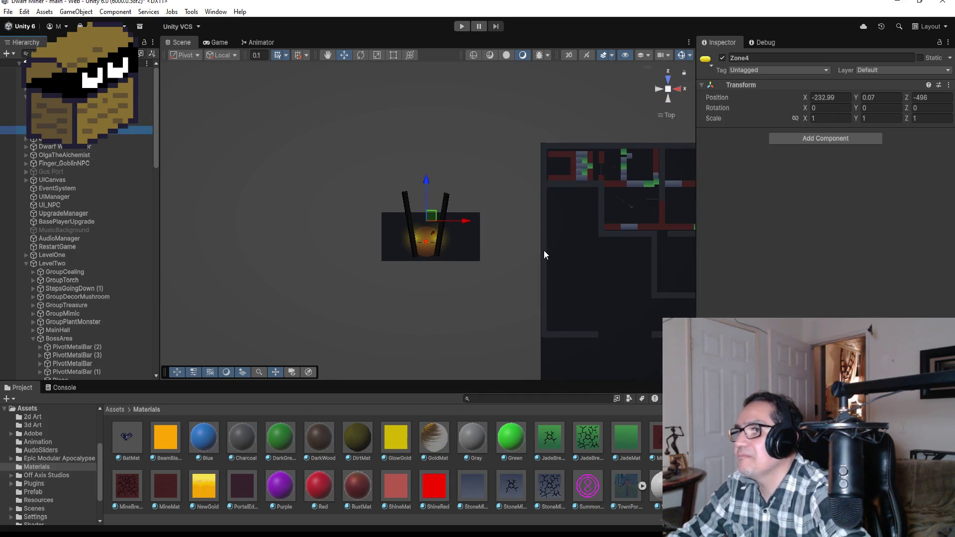
{"action": "left_click", "coordinate": [543, 251]}
{"action": "left_click", "coordinate": [543, 252]}
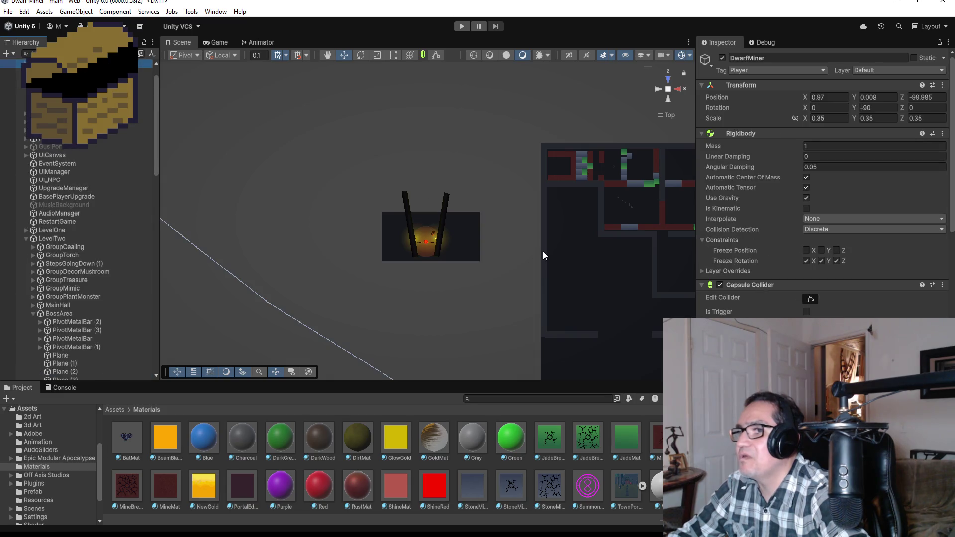
{"action": "scroll", "coordinate": [543, 255], "scroll_direction": "down", "scroll_amount": 2}
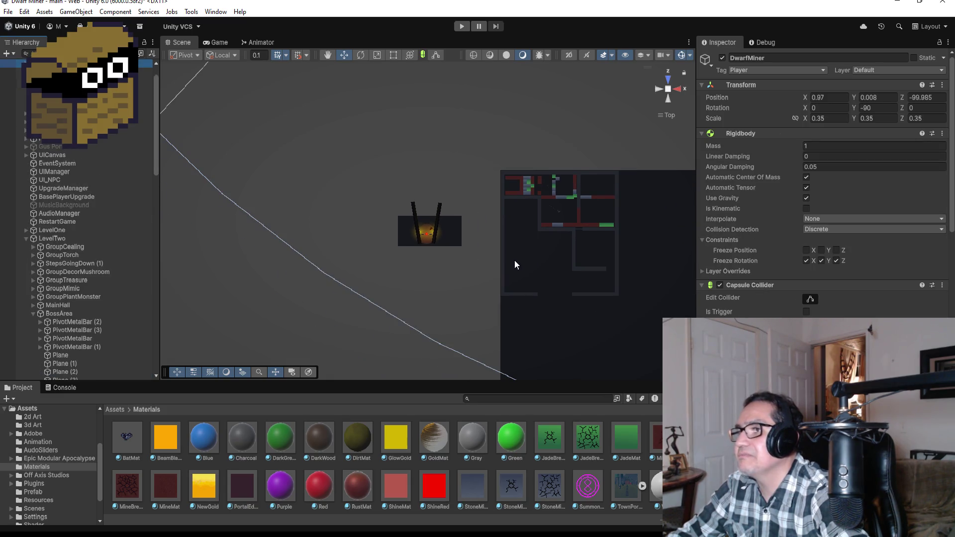
{"action": "left_click", "coordinate": [79, 105]}
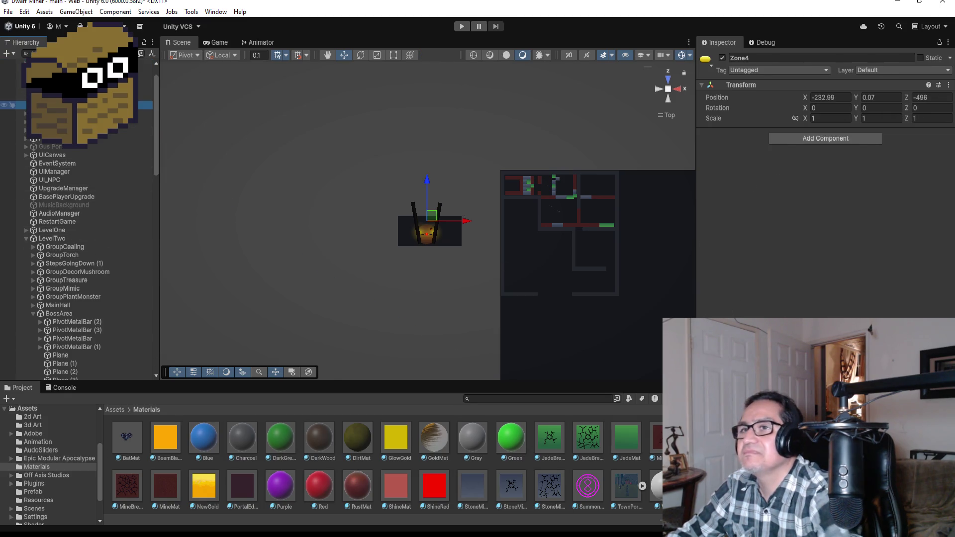
{"action": "left_click", "coordinate": [60, 63]}
{"action": "key", "text": "ctrl+z"}
{"action": "key", "text": "ctrl+z"}
{"action": "key", "text": "ctrl+z"}
{"action": "key", "text": "ctrl+z"}
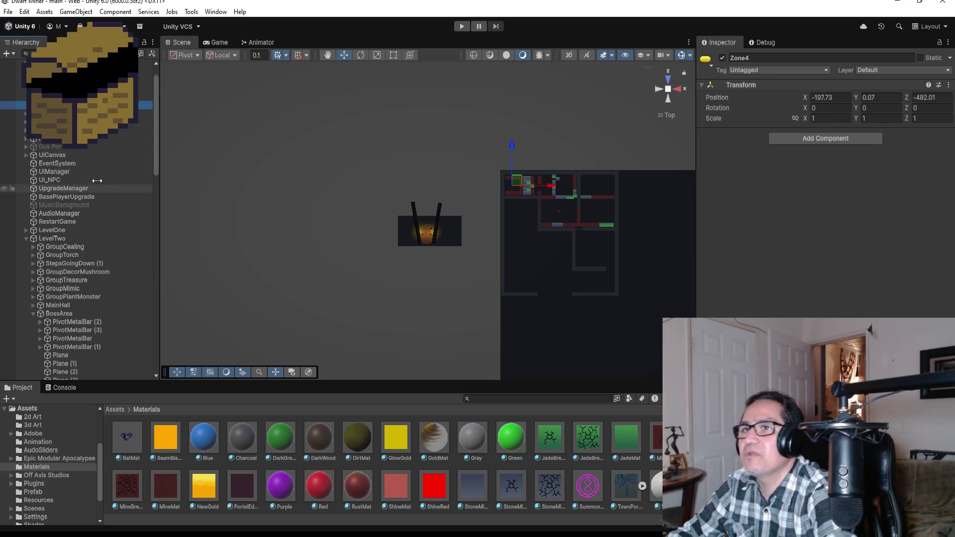
Collapse the LevelTwo and LevelThree groups in the Hierarchy, then open and dismiss the File menu.
{"action": "scroll", "coordinate": [19, 165], "scroll_direction": "down", "scroll_amount": 2}
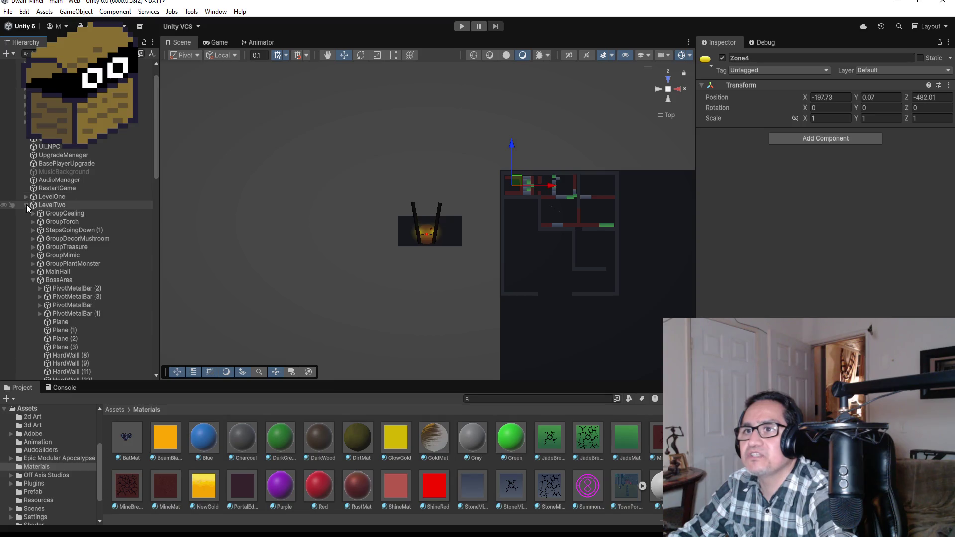
{"action": "left_click", "coordinate": [26, 204]}
{"action": "left_click", "coordinate": [22, 214]}
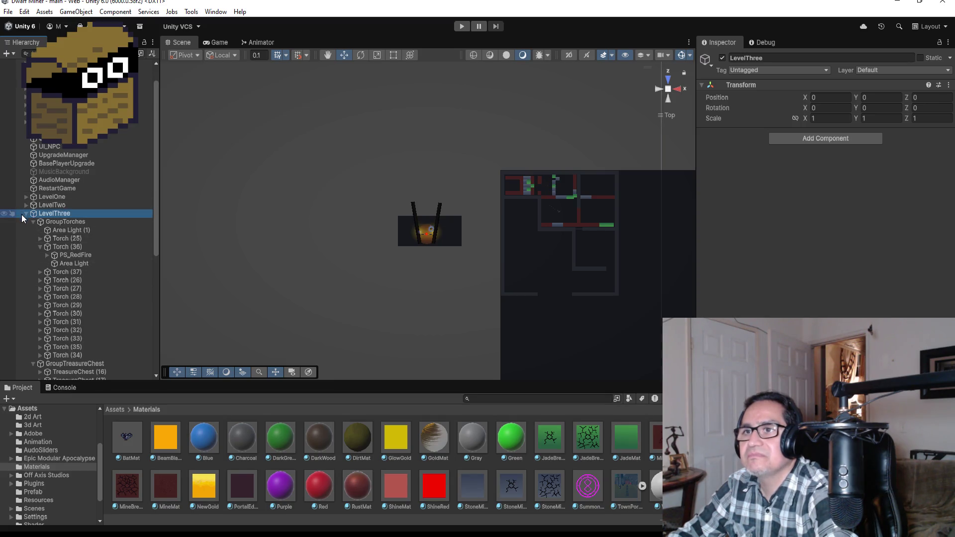
{"action": "left_click", "coordinate": [24, 214]}
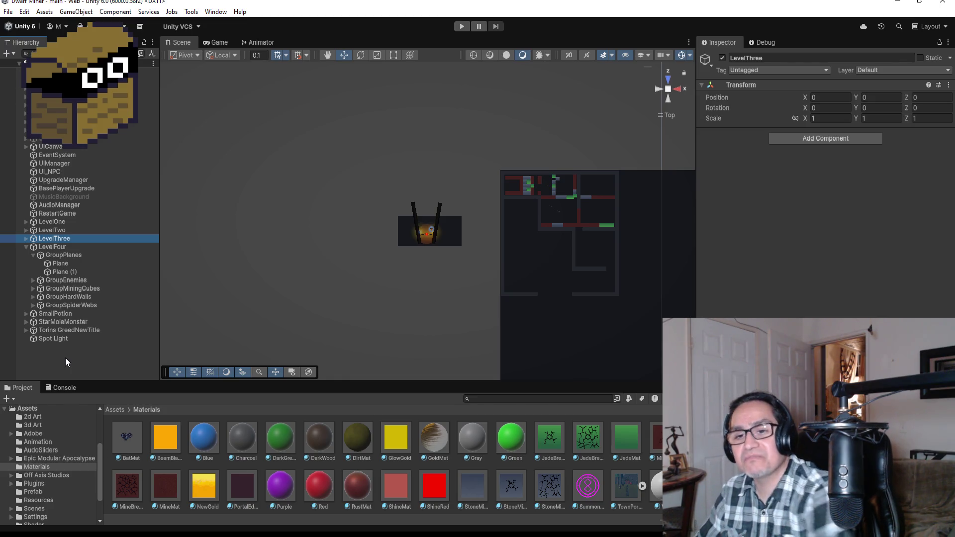
{"action": "left_click", "coordinate": [8, 11]}
{"action": "key", "text": "Escape"}
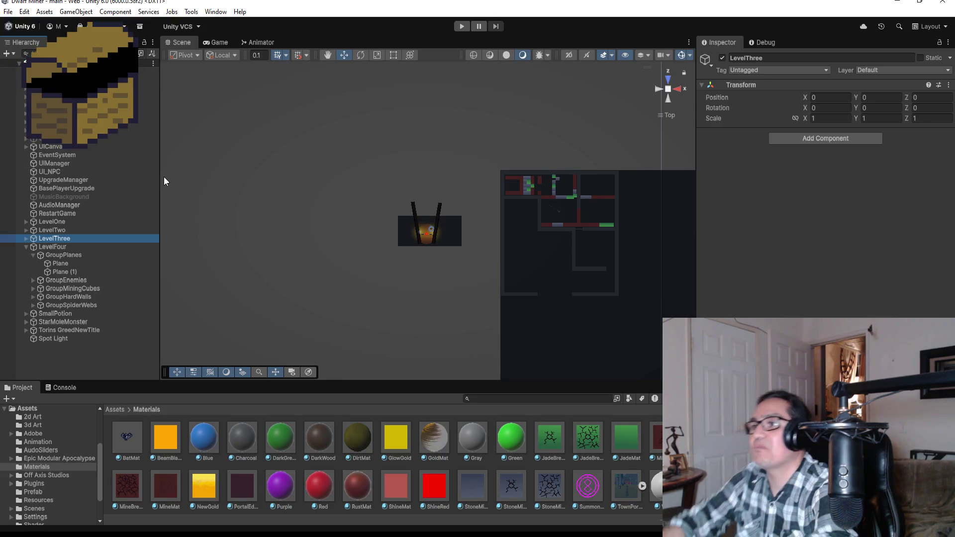